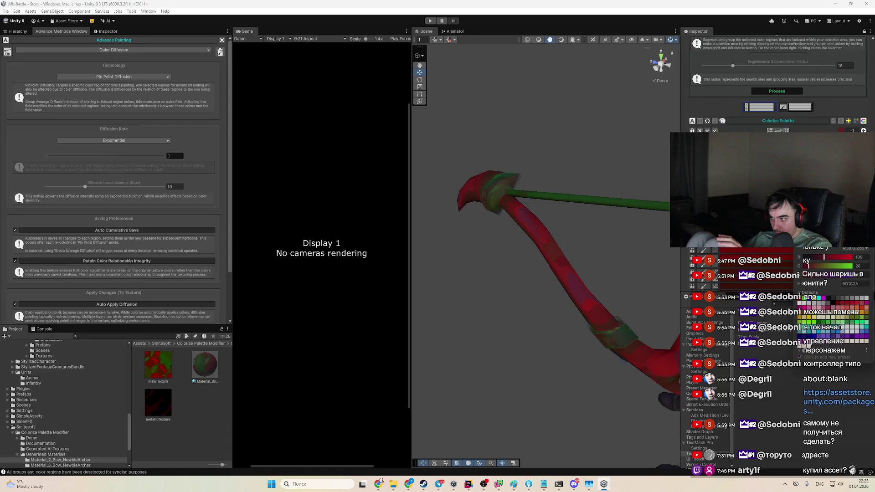
Step: Brighten the bow's red and lower Diffusion Impact Intensity from 10 to about 4
drag(824, 257, 835, 257)
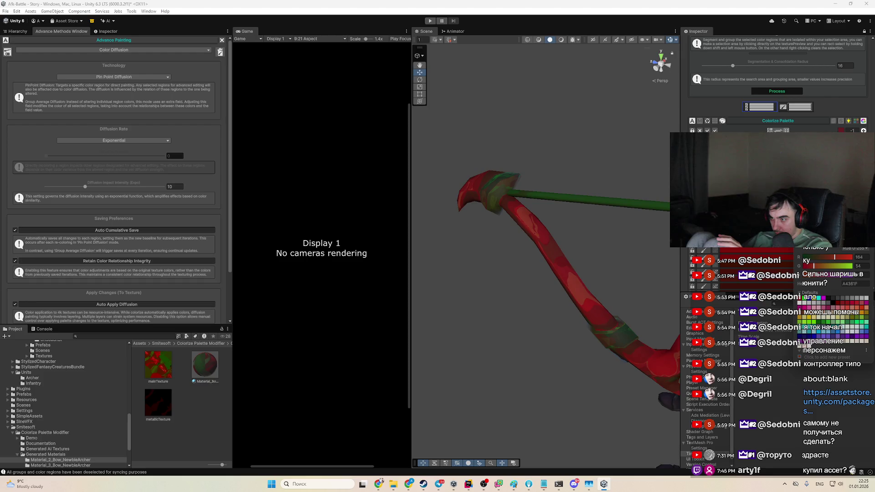
mouse_move(524, 292)
mouse_down()
mouse_move(556, 306)
mouse_move(521, 327)
mouse_move(582, 306)
mouse_move(505, 297)
mouse_move(500, 289)
mouse_move(509, 295)
mouse_move(598, 218)
mouse_up()
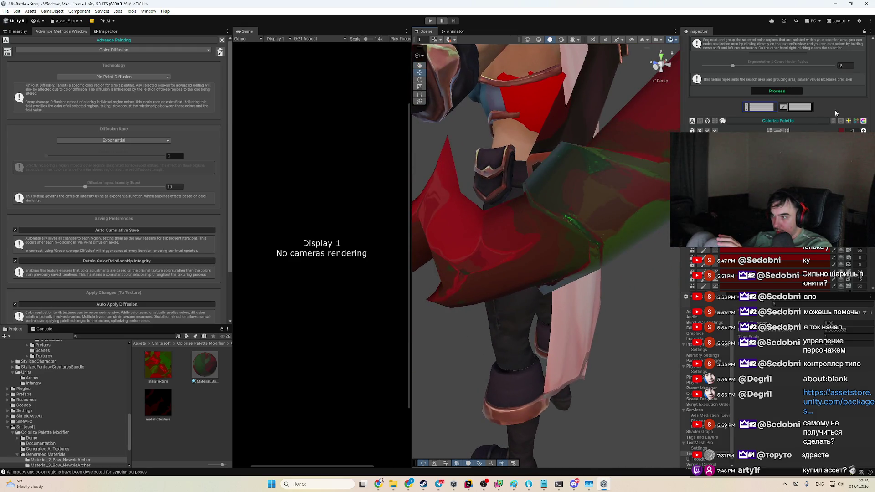
click(841, 130)
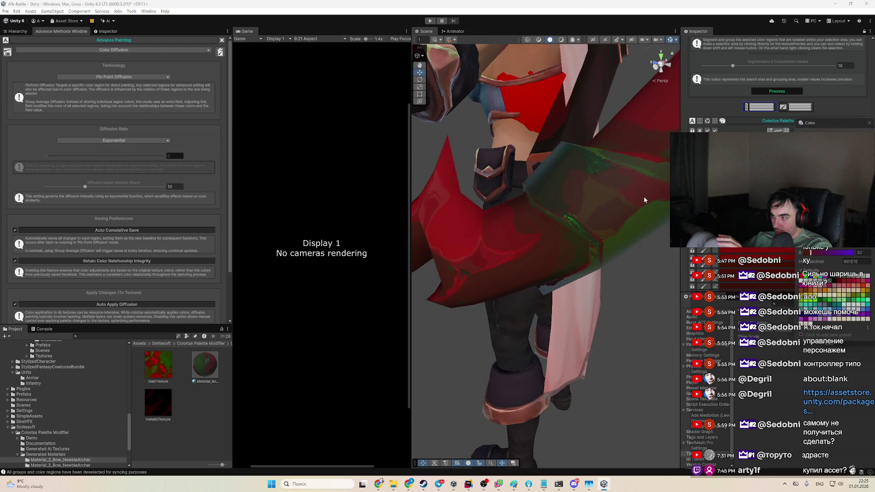
drag(85, 186, 63, 187)
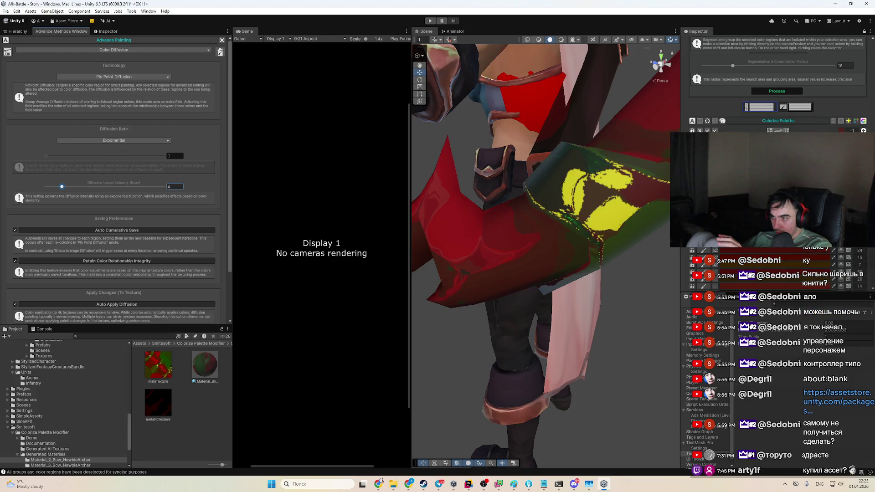
click(842, 131)
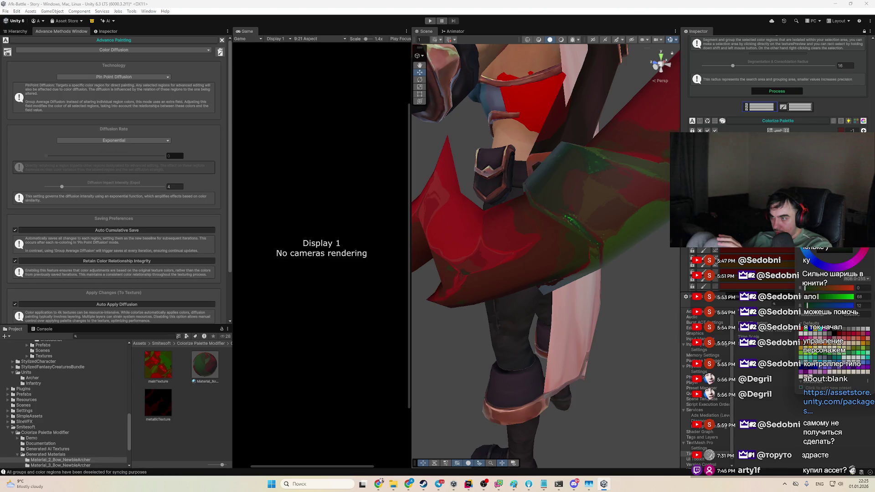
mouse_move(511, 264)
mouse_down()
mouse_move(613, 323)
mouse_move(596, 338)
mouse_move(546, 348)
mouse_move(514, 374)
mouse_move(567, 318)
mouse_move(542, 310)
mouse_up()
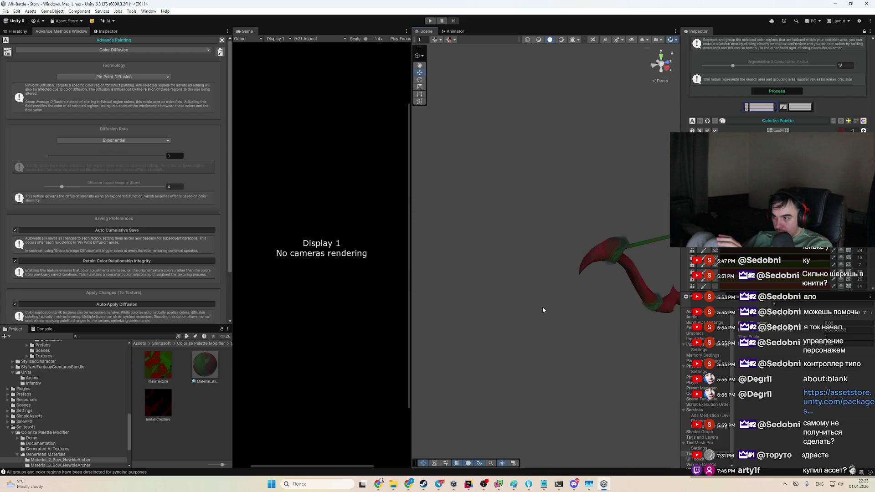
scroll(542, 309, up, 10)
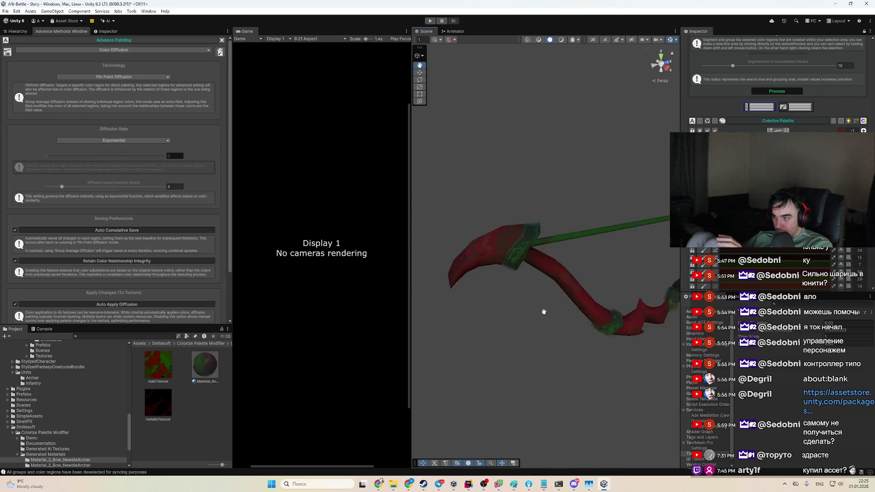
scroll(545, 316, down, 10)
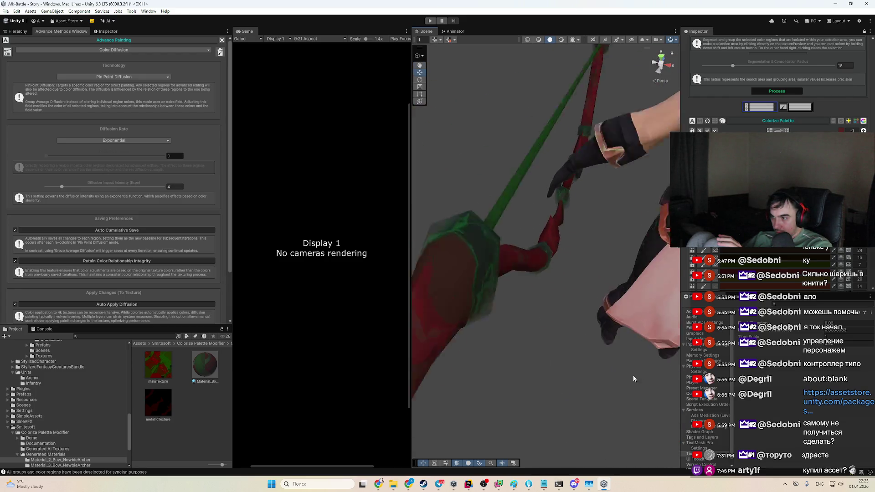
drag(641, 330, 630, 218)
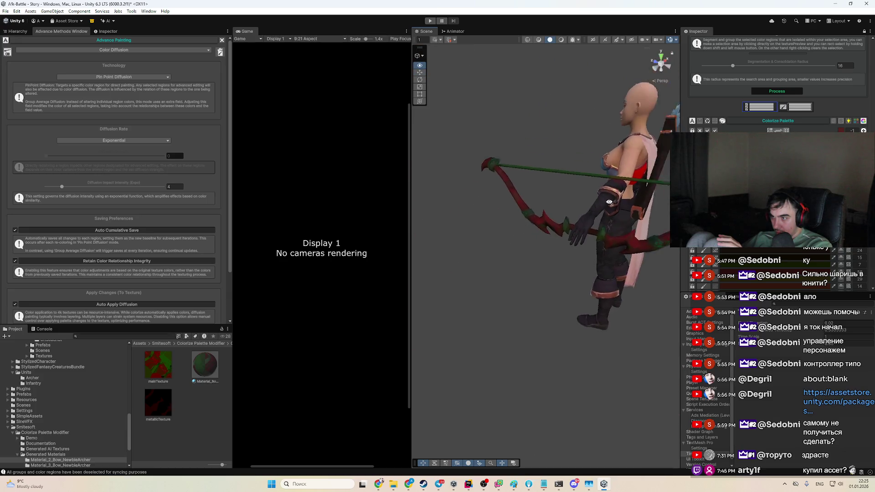
scroll(520, 250, up, 10)
scroll(554, 265, down, 10)
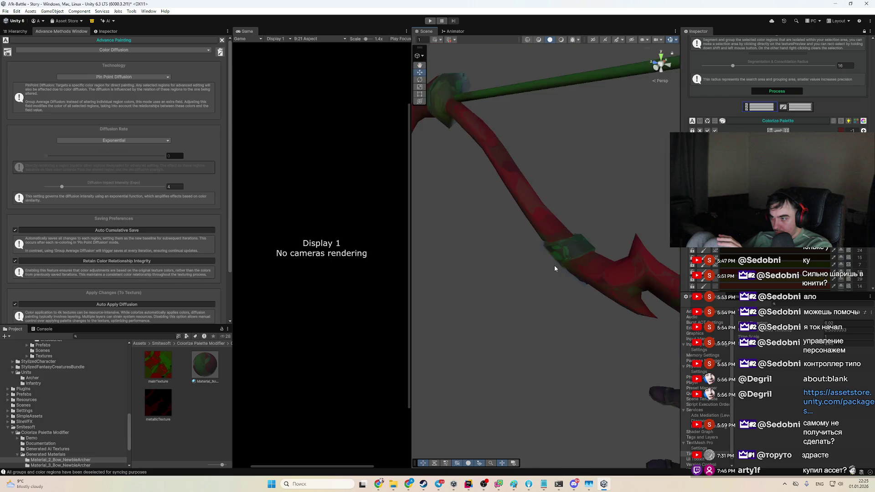
scroll(591, 292, down, 10)
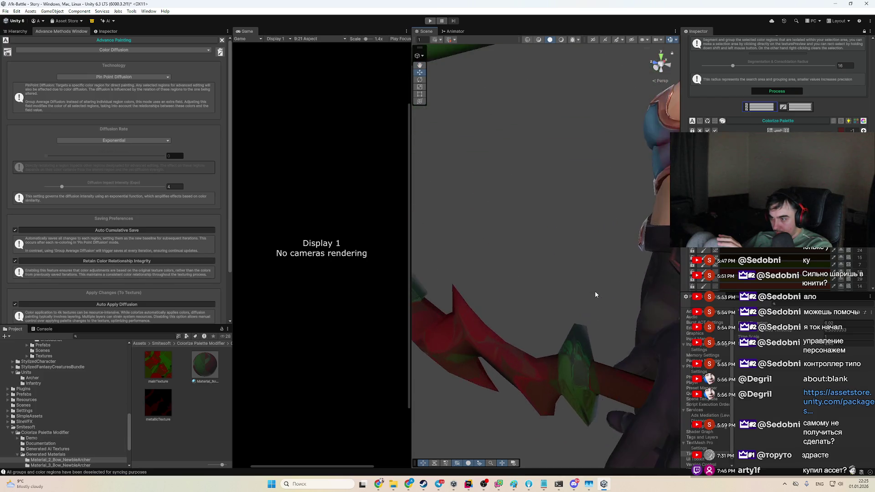
drag(576, 300, 633, 242)
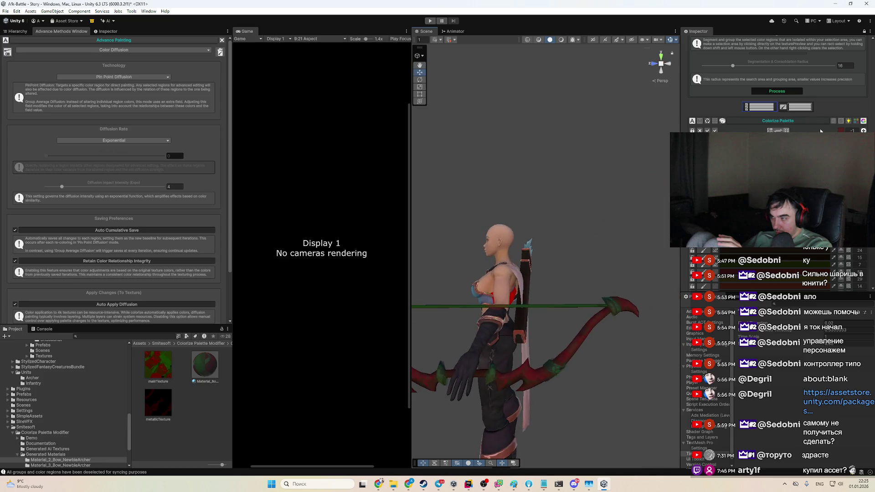
scroll(859, 108, up, 15)
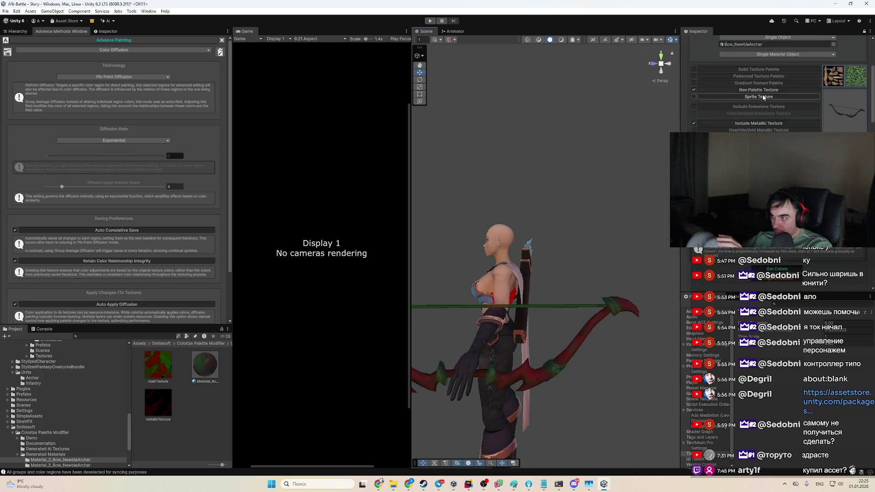
Step: Switch Colorize to Build mode and drag the Material_2_Bow_NewbieArcher material onto the bow
click(776, 112)
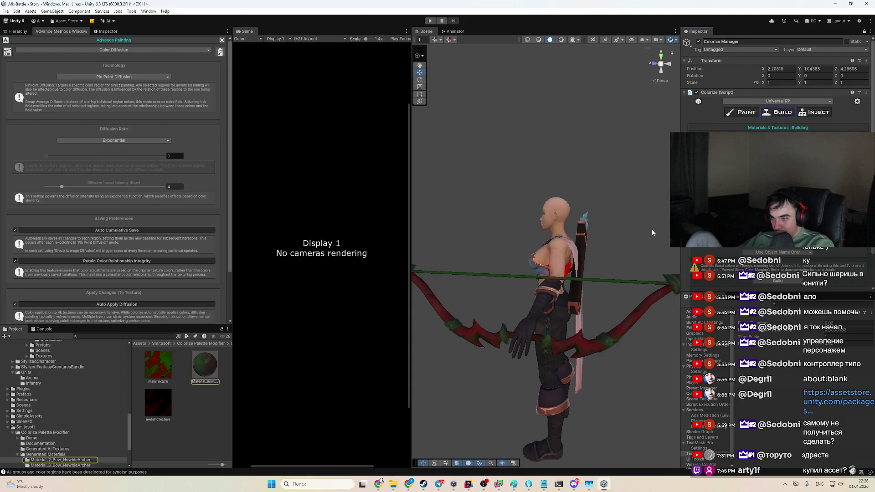
scroll(775, 91, down, 2)
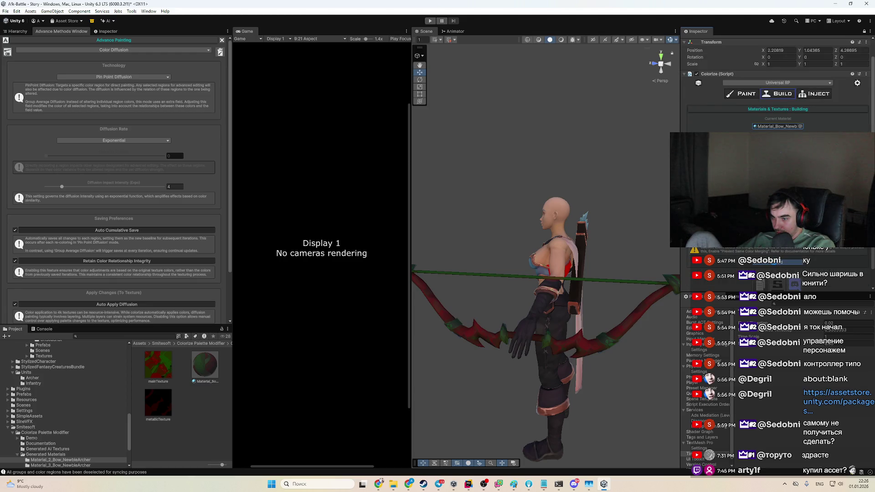
scroll(81, 422, down, 3)
click(81, 419)
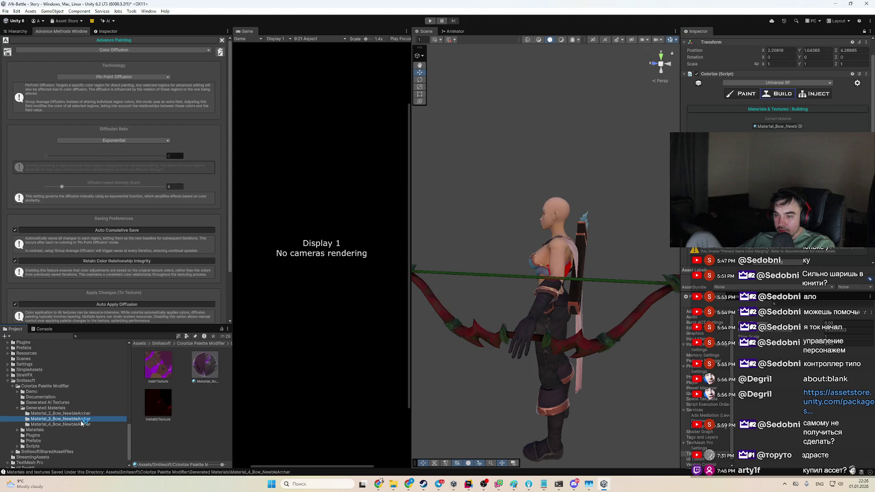
click(84, 413)
click(91, 419)
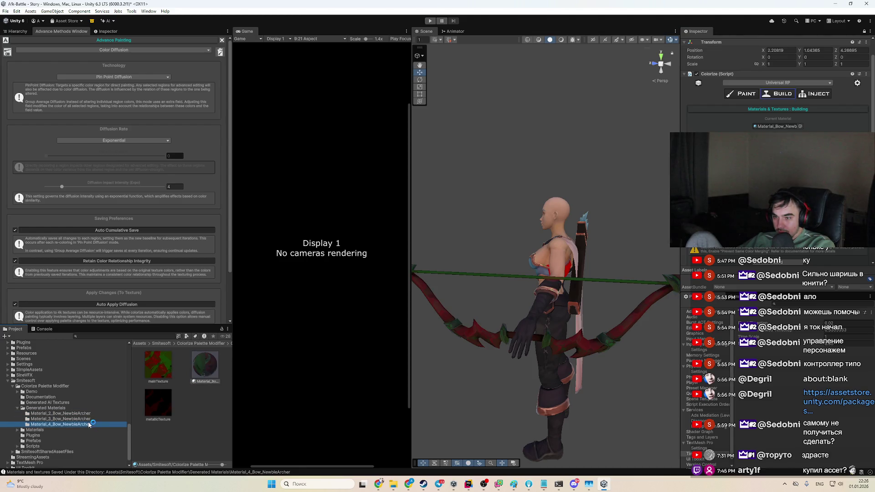
click(89, 415)
drag(201, 379, 476, 338)
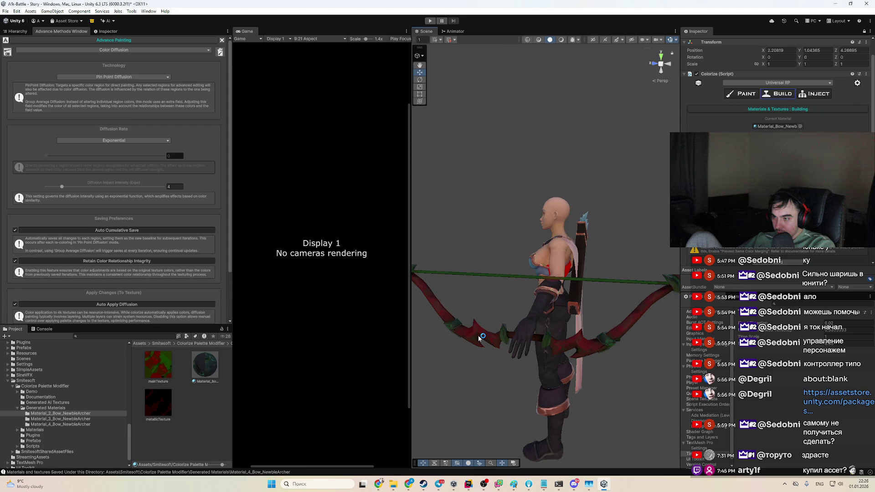
click(478, 340)
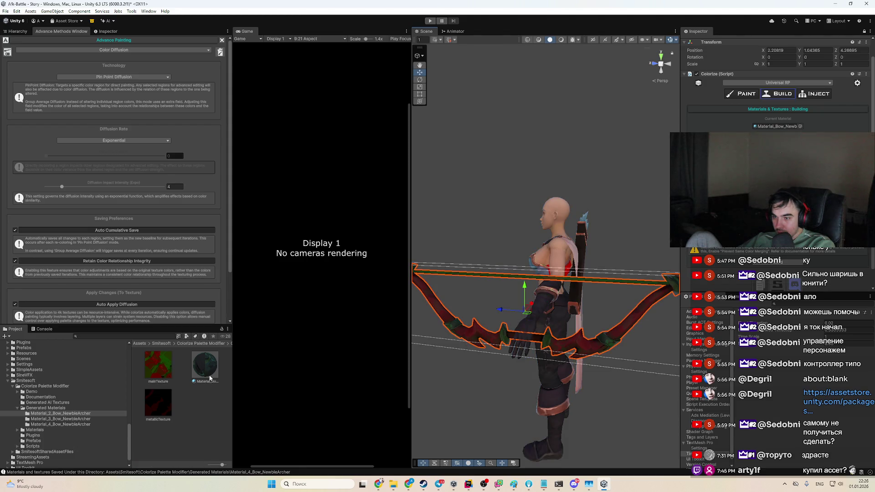
Step: Browse the Material_2, Material_3 and Material_4 bow folders to compare the generated variants
click(16, 31)
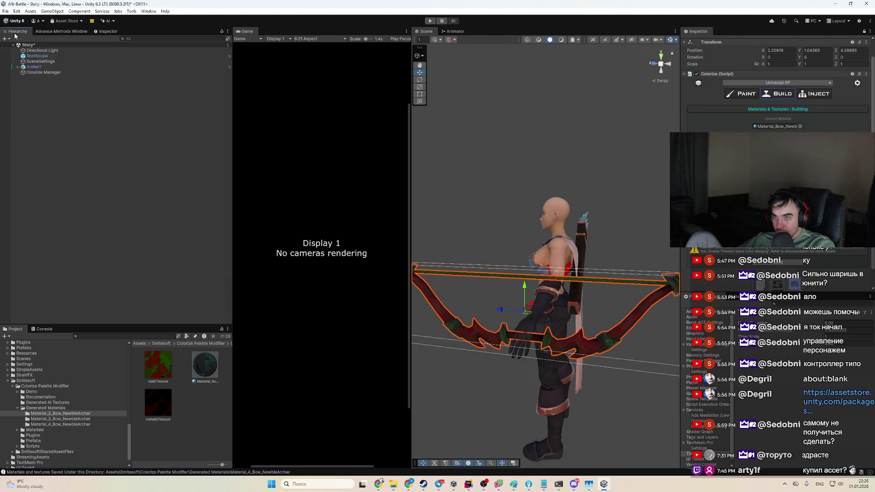
click(215, 366)
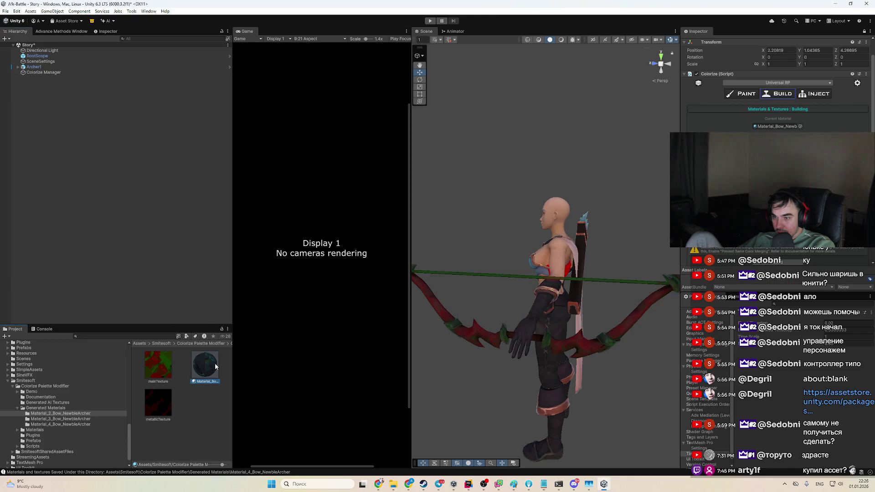
click(97, 413)
click(96, 419)
click(95, 424)
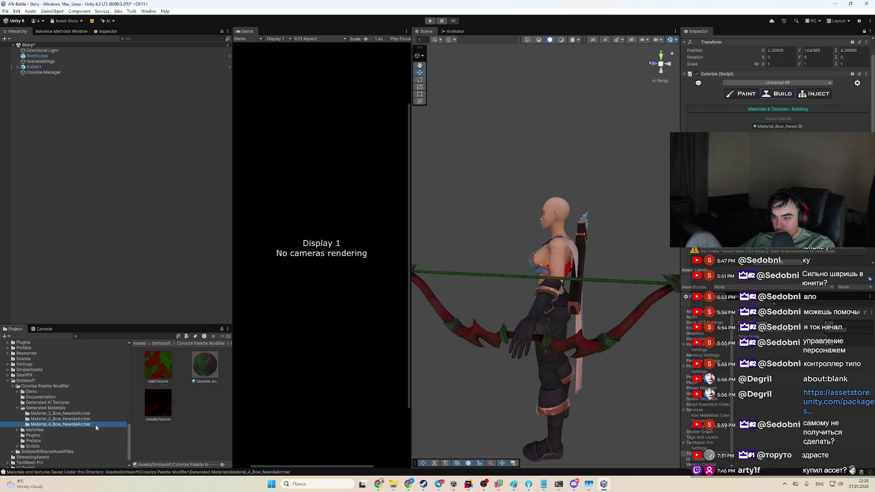
click(95, 419)
click(95, 413)
click(94, 424)
click(94, 413)
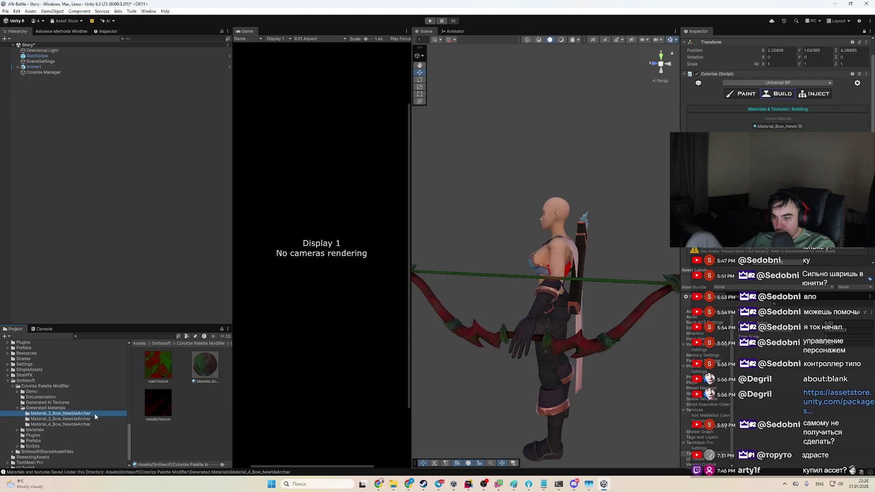
Step: Inspect the generated bow material's base map and its metallicTexture and mainTexture import settings
click(204, 365)
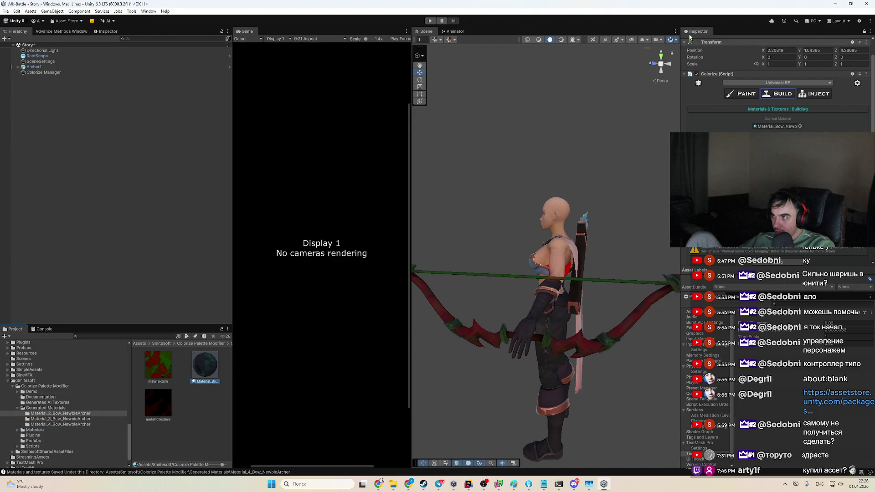
click(108, 31)
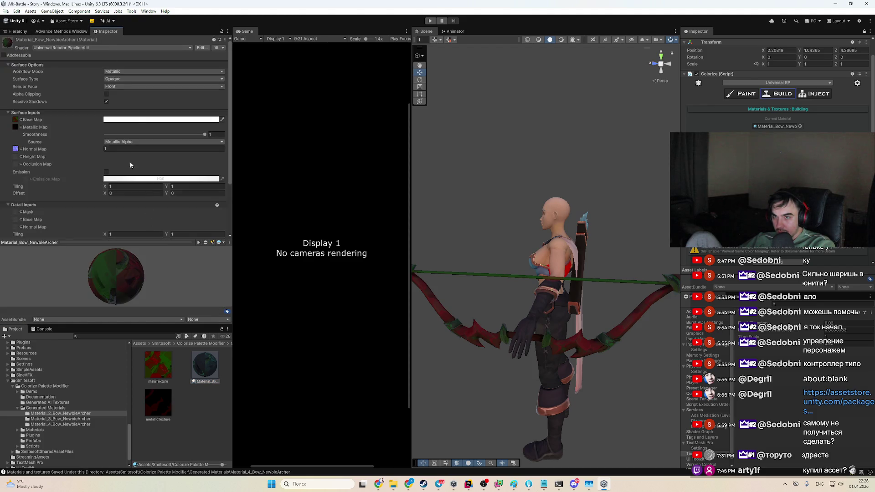
click(21, 120)
click(318, 111)
click(158, 364)
click(158, 401)
click(158, 365)
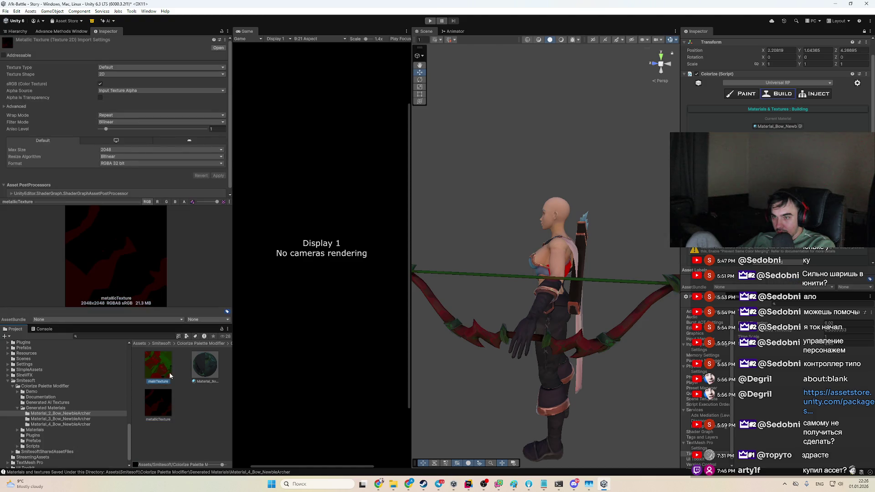
Step: Preview the purple and red-and-green bow variants, return to Material_2, and show the Hierarchy
click(93, 423)
click(152, 381)
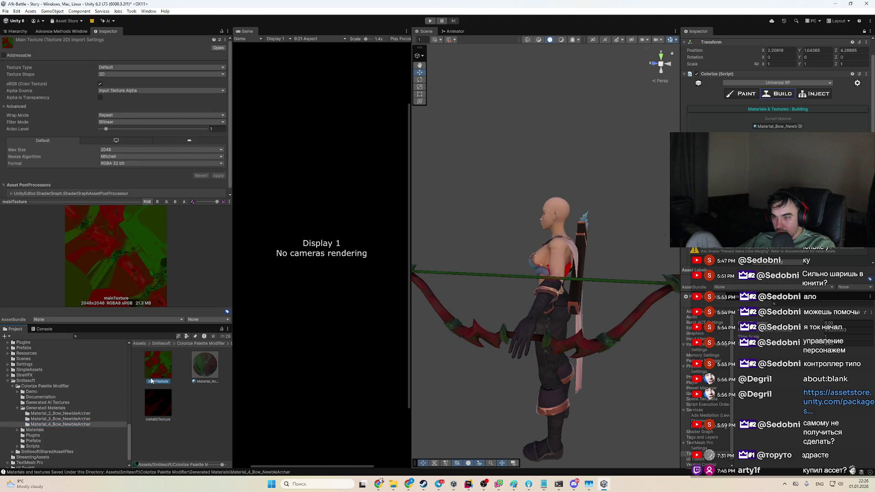
click(46, 407)
click(60, 413)
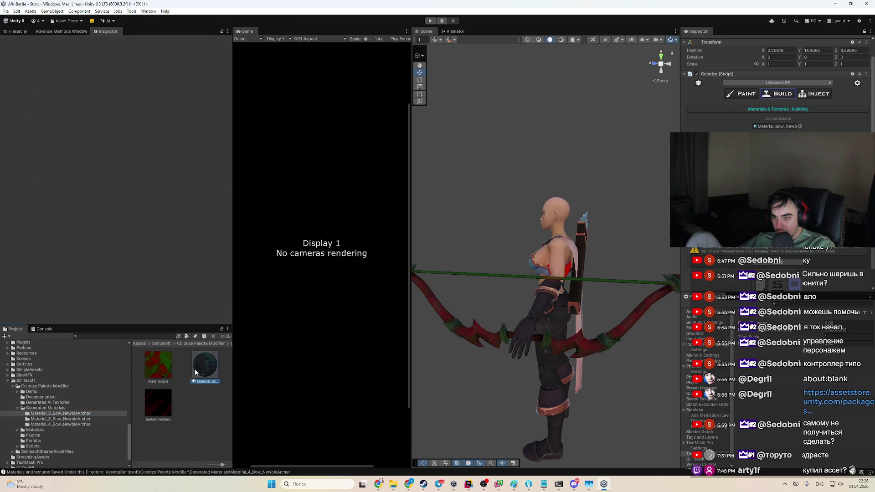
click(192, 382)
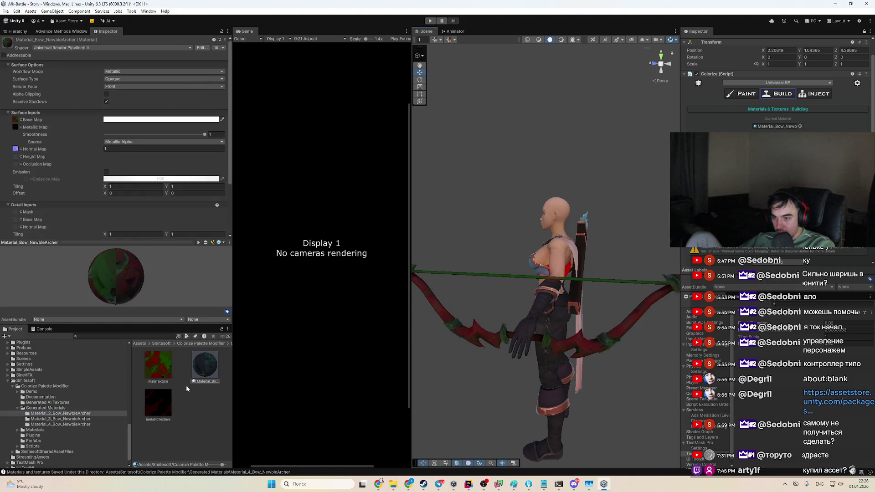
click(120, 419)
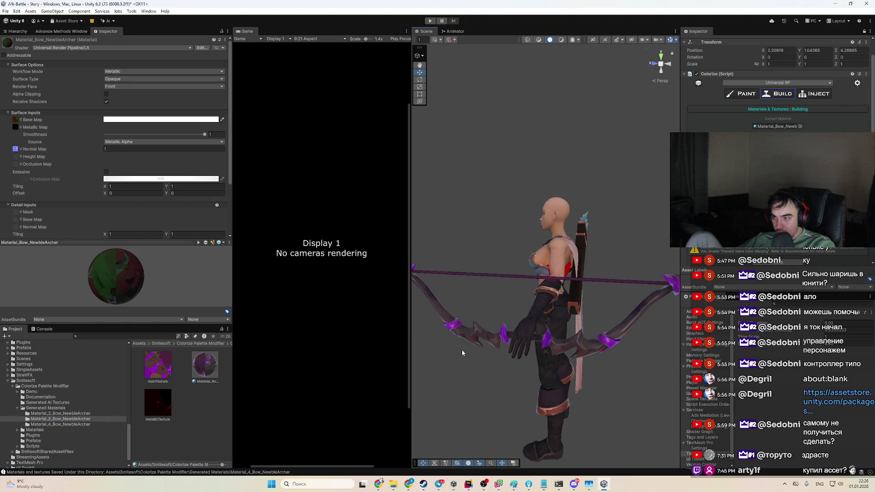
click(104, 424)
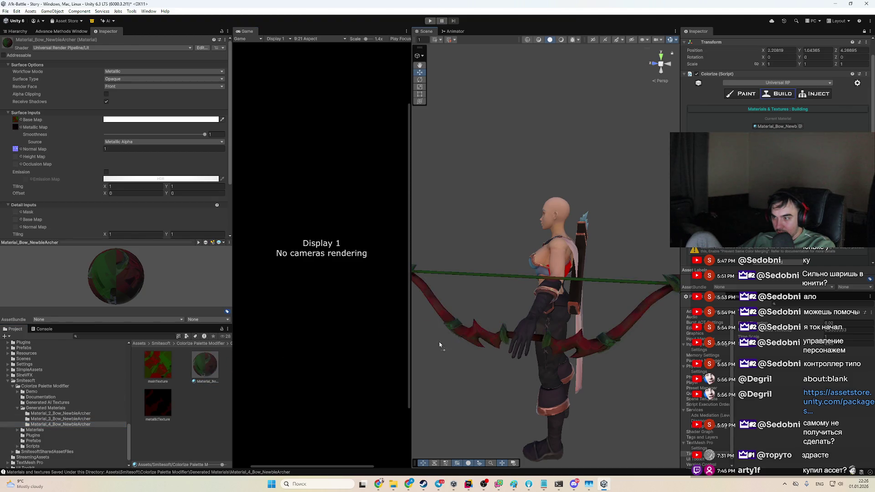
click(78, 413)
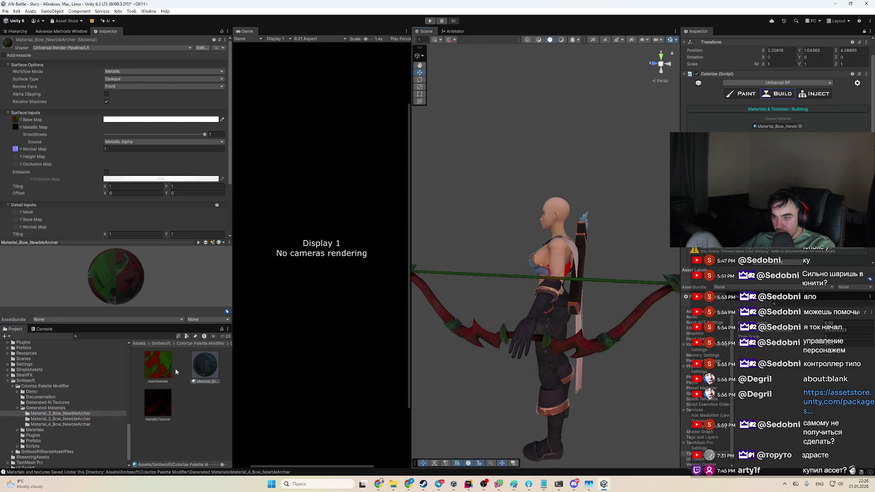
click(17, 31)
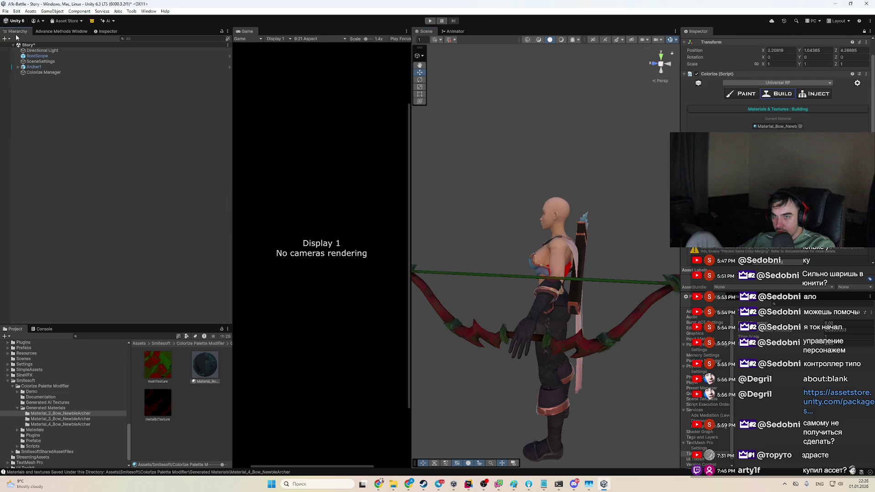
click(865, 4)
Step: Discard unsaved scene changes and try the teal, purple and red-and-green materials on the bow
click(449, 255)
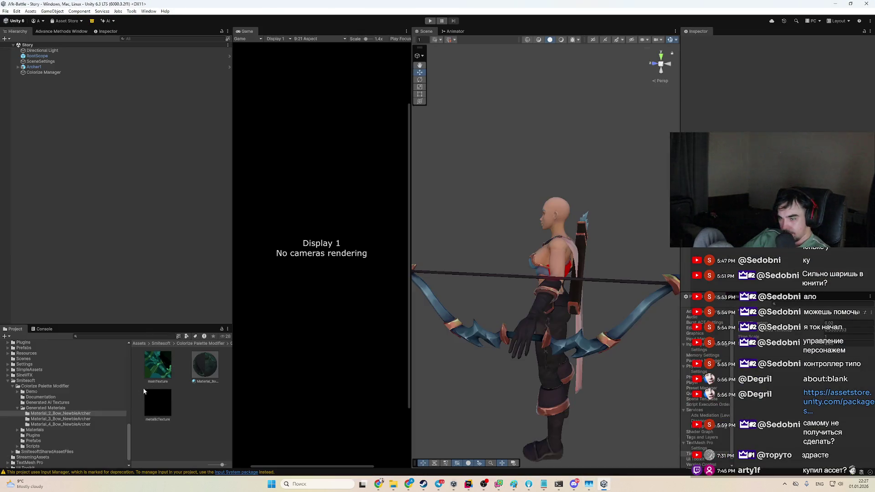
mouse_move(205, 370)
mouse_down()
mouse_move(499, 346)
mouse_move(457, 336)
mouse_up()
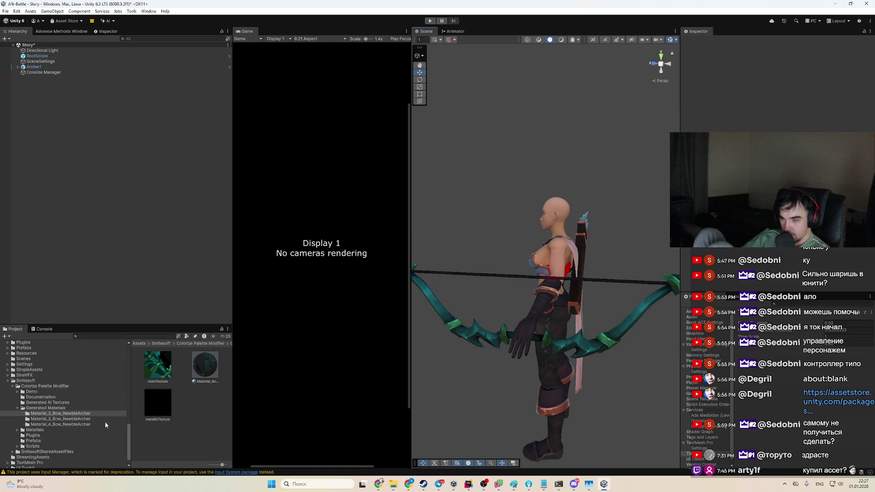
click(105, 419)
drag(205, 366, 479, 339)
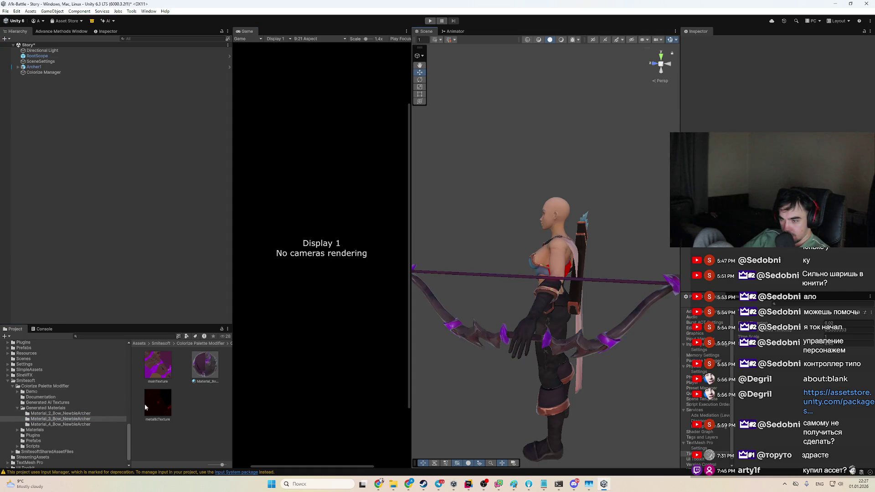
click(90, 425)
drag(203, 373, 477, 340)
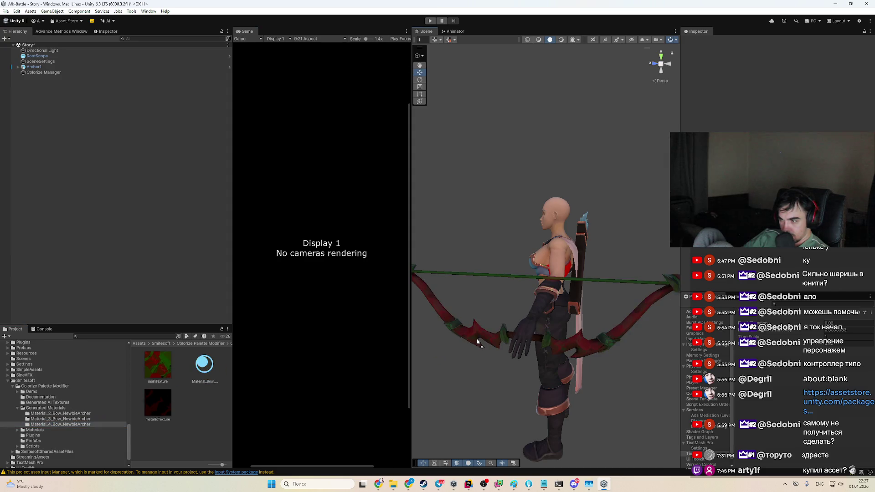
click(69, 413)
Step: Reapply the teal, then the purple material to the bow and view the archer from the front
mouse_move(204, 366)
mouse_down()
mouse_move(264, 371)
mouse_move(465, 336)
mouse_move(455, 373)
mouse_up()
drag(521, 324, 539, 315)
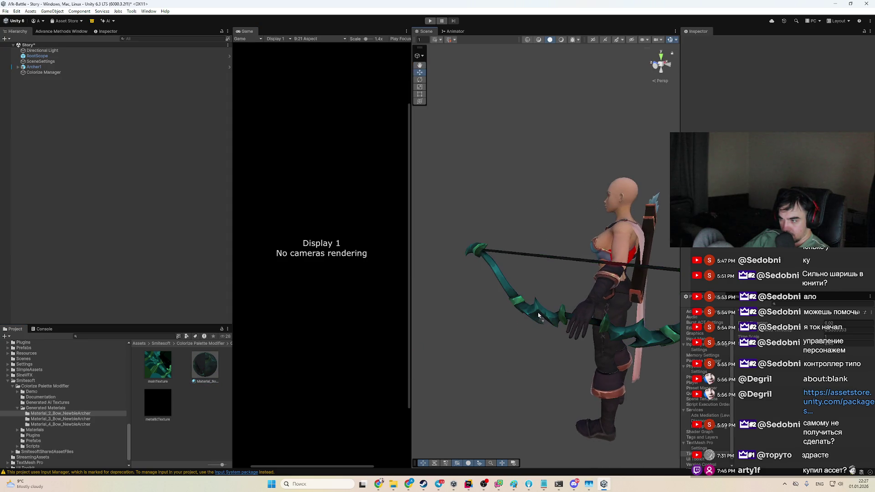
click(75, 418)
mouse_move(205, 365)
mouse_down()
mouse_move(533, 314)
mouse_move(543, 321)
mouse_up()
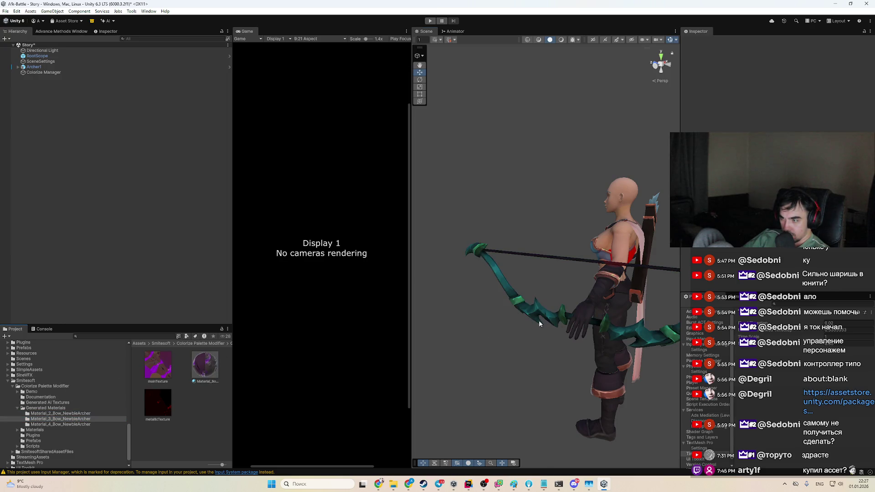
drag(250, 356, 528, 316)
scroll(483, 365, up, 5)
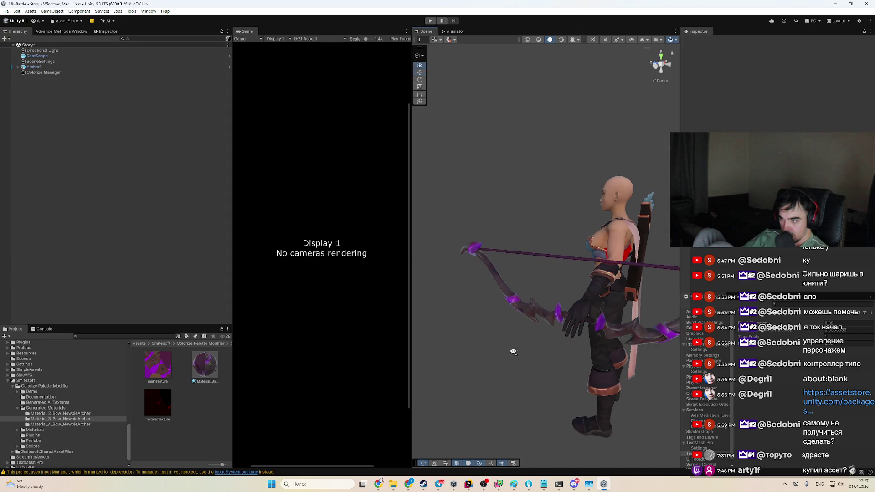
mouse_move(580, 352)
mouse_down()
mouse_move(469, 316)
mouse_move(419, 319)
mouse_up()
Step: Apply the red-and-green Material_4 bow material and face the archer from the front
click(61, 424)
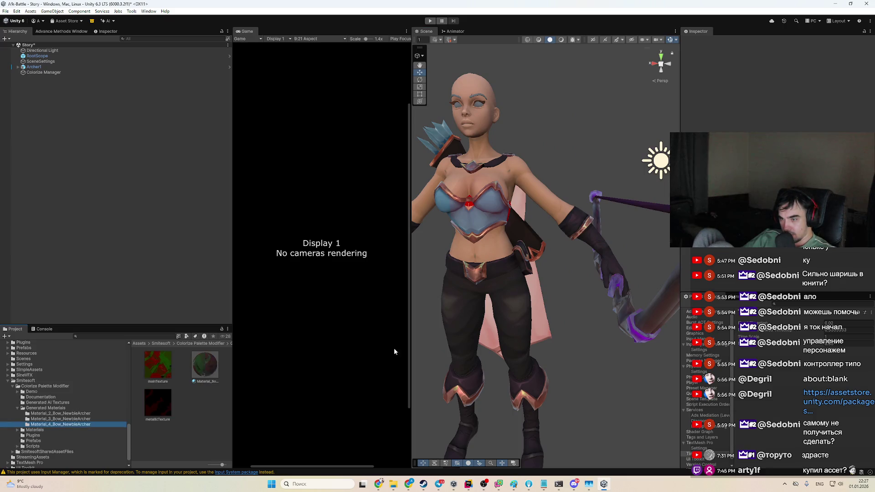
scroll(484, 343, up, 5)
scroll(485, 347, down, 5)
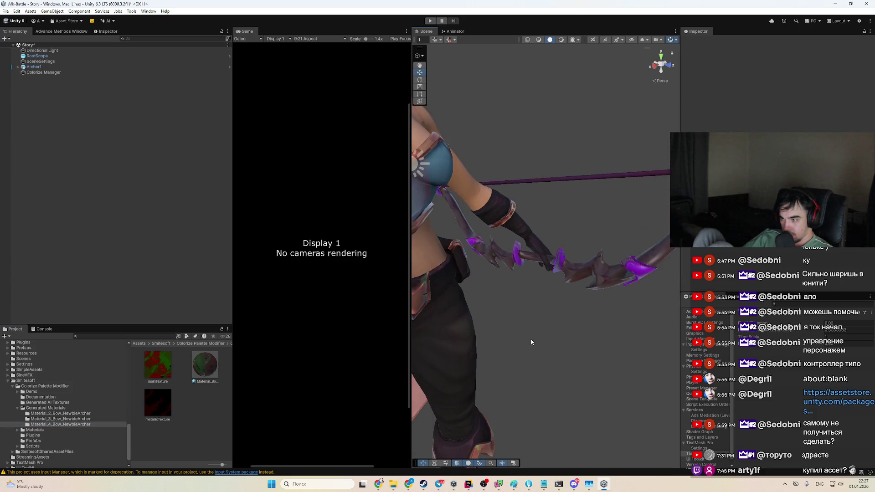
drag(438, 359, 631, 278)
scroll(609, 319, down, 5)
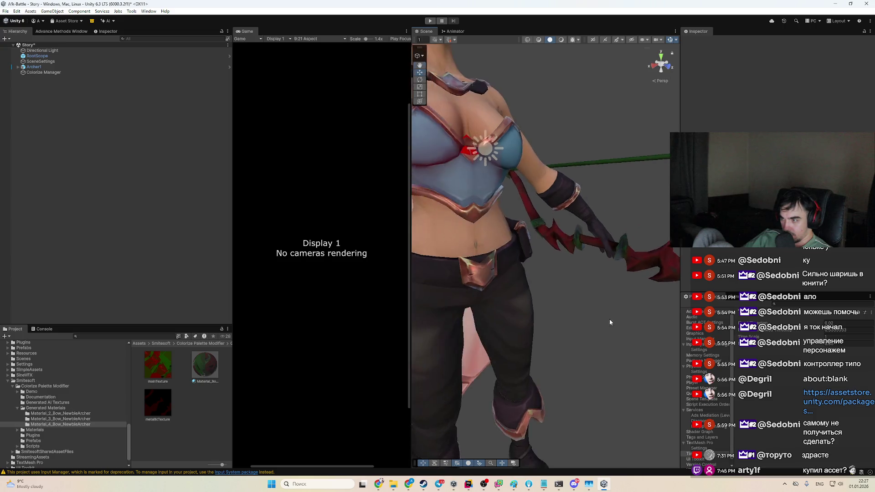
drag(582, 329, 559, 256)
Step: Switch to the Move tool, select the archer's torso armor, then deselect it
key(w)
click(559, 246)
click(562, 255)
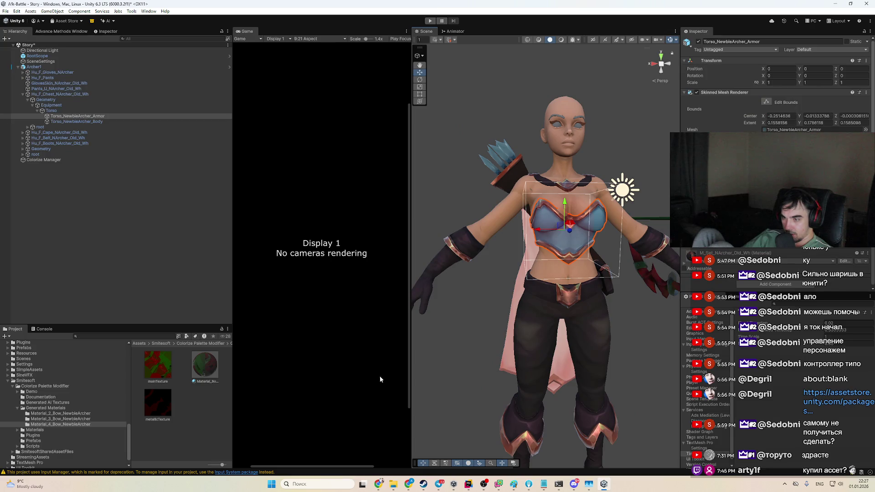
key(shift+d)
Step: Open the Generated Materials folder in the Project tree
click(21, 406)
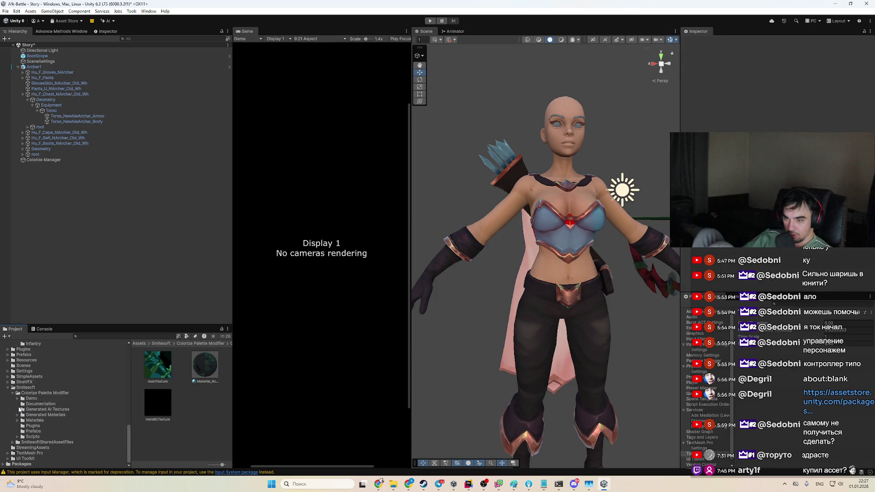
click(45, 441)
click(59, 415)
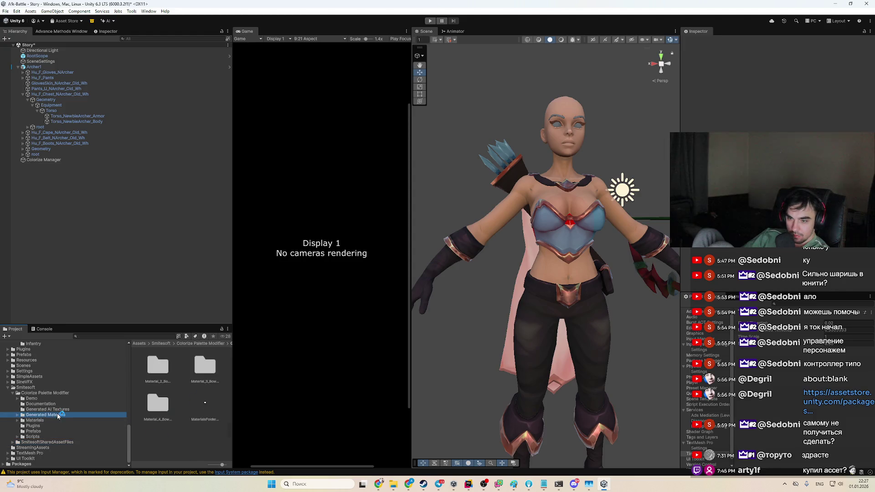
key(Up)
scroll(64, 423, up, 5)
Step: Open the Archer2 prefab from the Archer folder and turn the view to face it
click(45, 420)
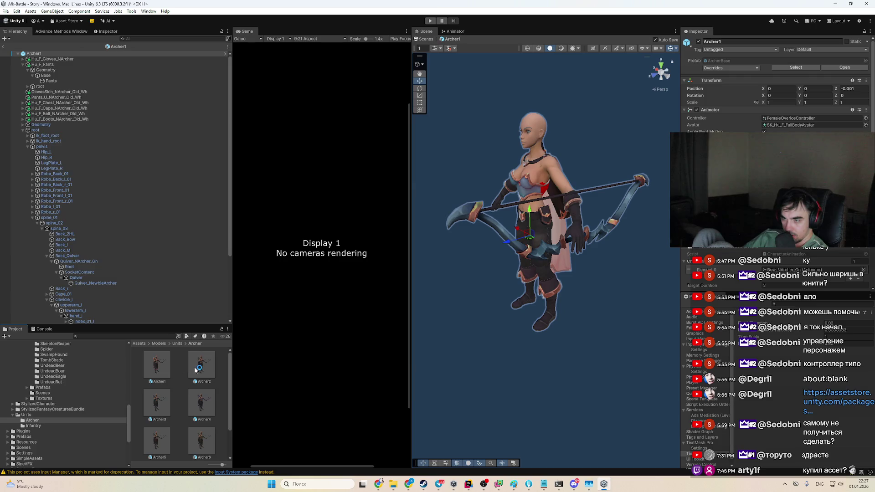
double_click(195, 370)
mouse_move(524, 319)
mouse_down()
mouse_move(593, 337)
mouse_move(684, 335)
mouse_up()
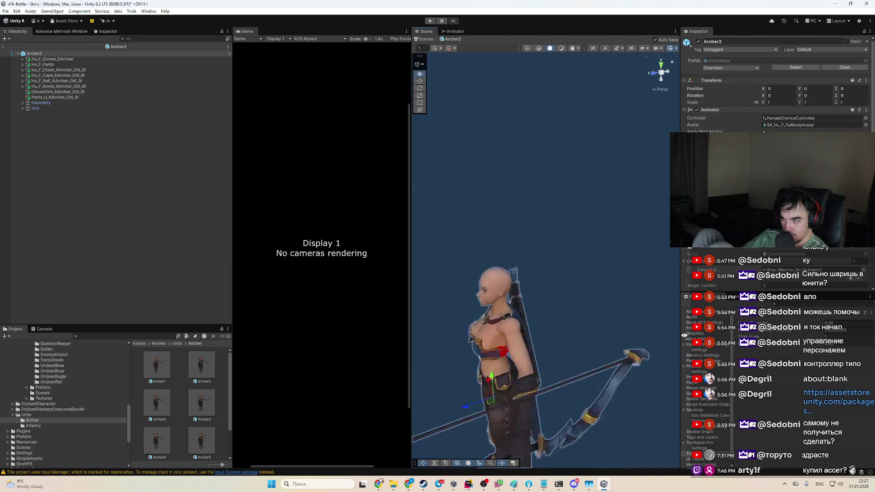
click(660, 75)
Step: Open the Archer3 and Archer4 prefabs to compare their looks
click(153, 363)
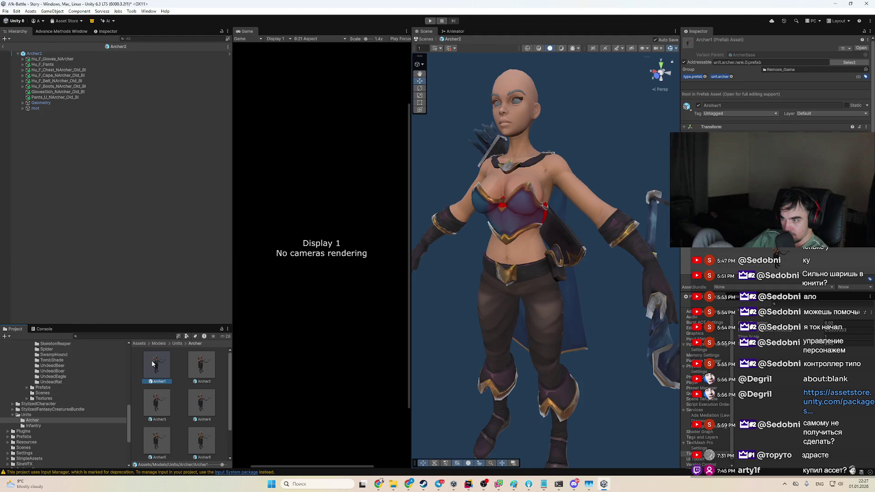
click(200, 364)
click(163, 400)
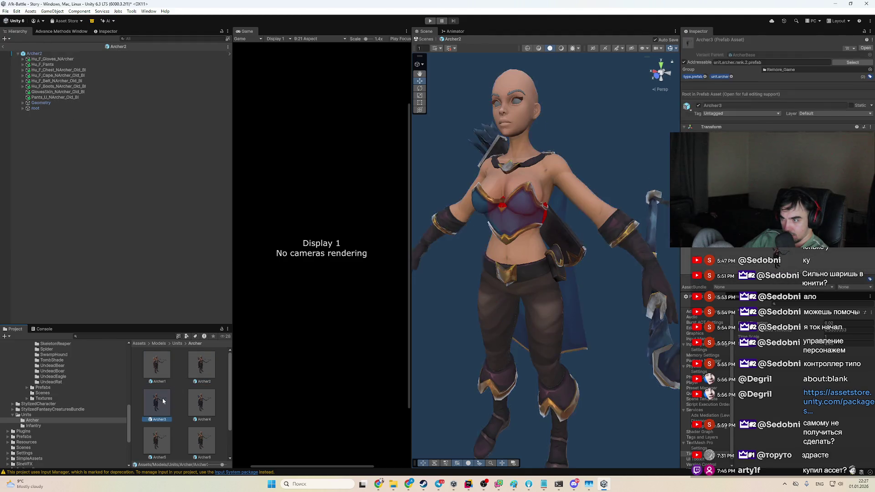
double_click(163, 401)
drag(527, 354, 460, 274)
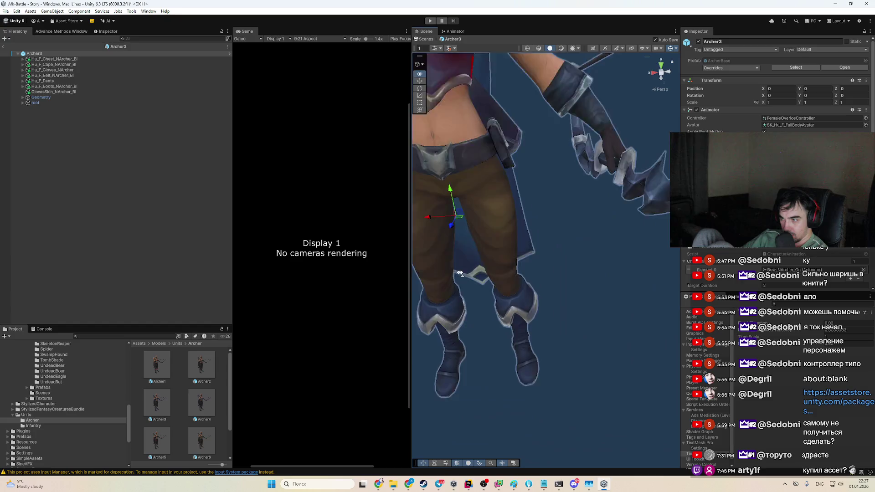
scroll(460, 273, down, 3)
double_click(201, 401)
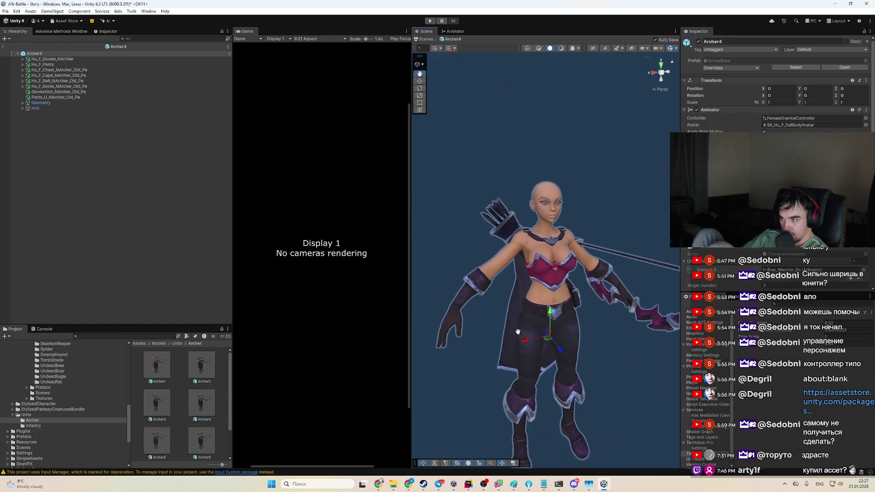
scroll(217, 426, down, 2)
Step: Step through the Archer7, Archer6, Archer5, Archer4, Archer3 and Archer2 prefabs
click(156, 439)
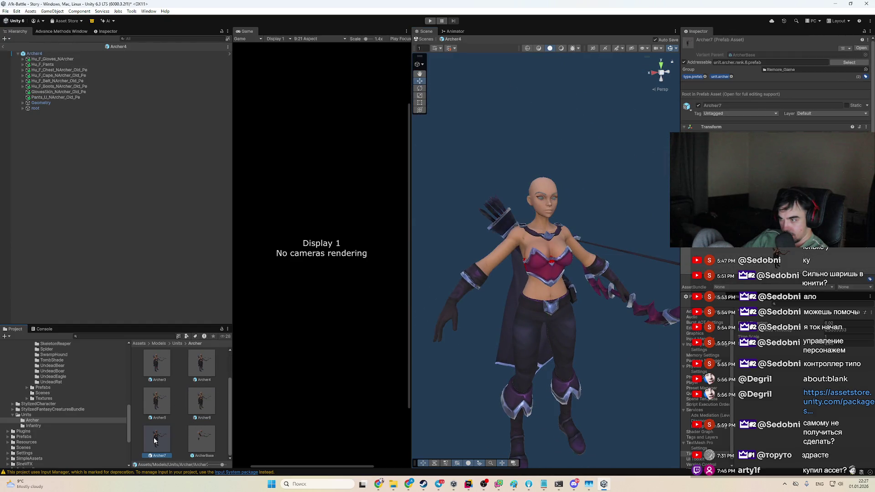
double_click(154, 440)
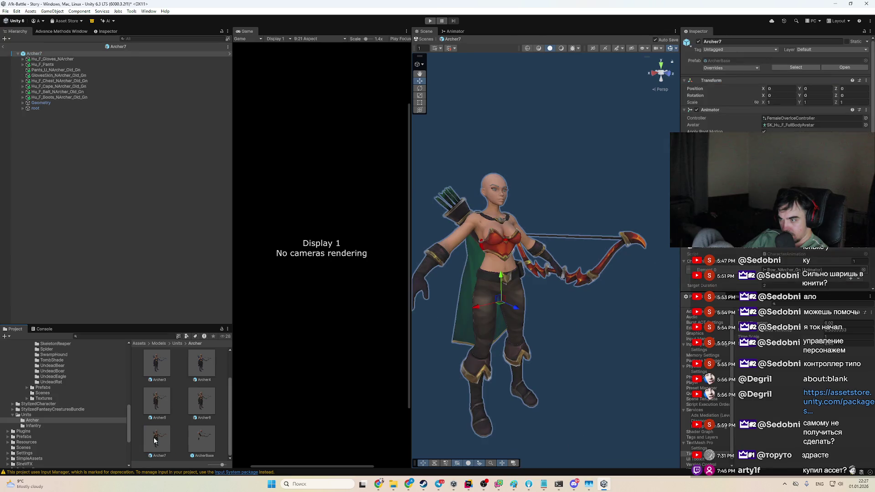
double_click(199, 405)
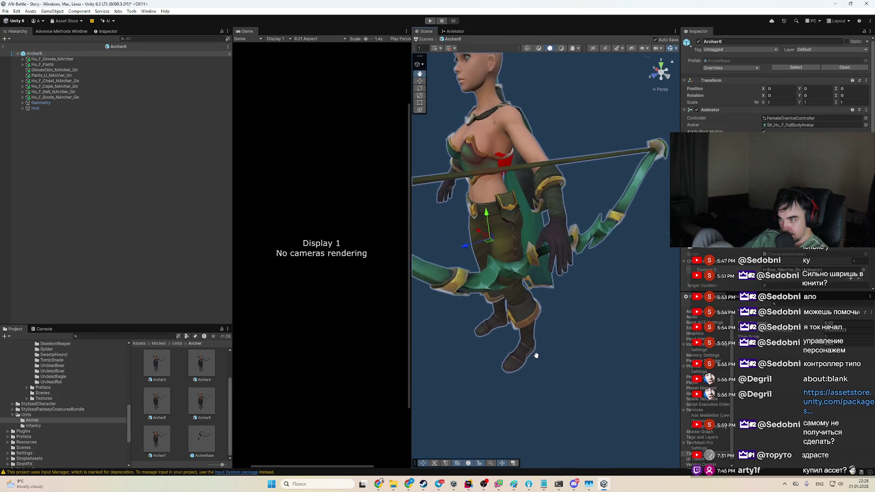
double_click(158, 403)
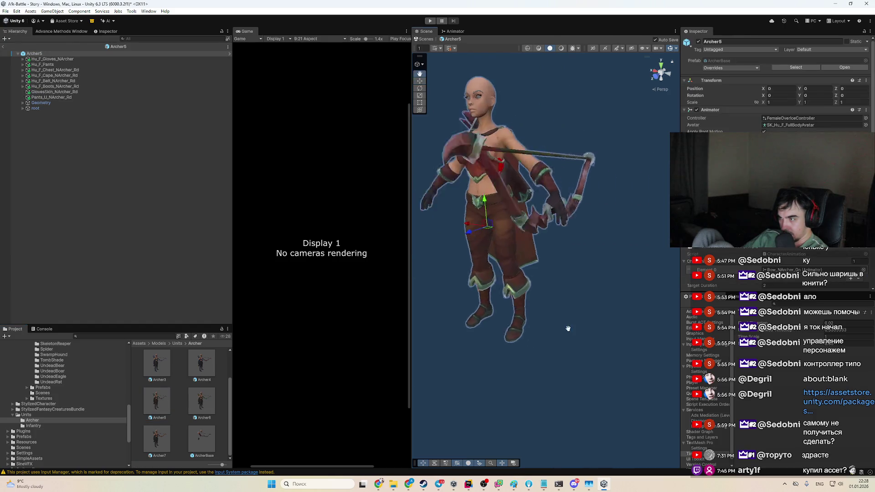
double_click(200, 373)
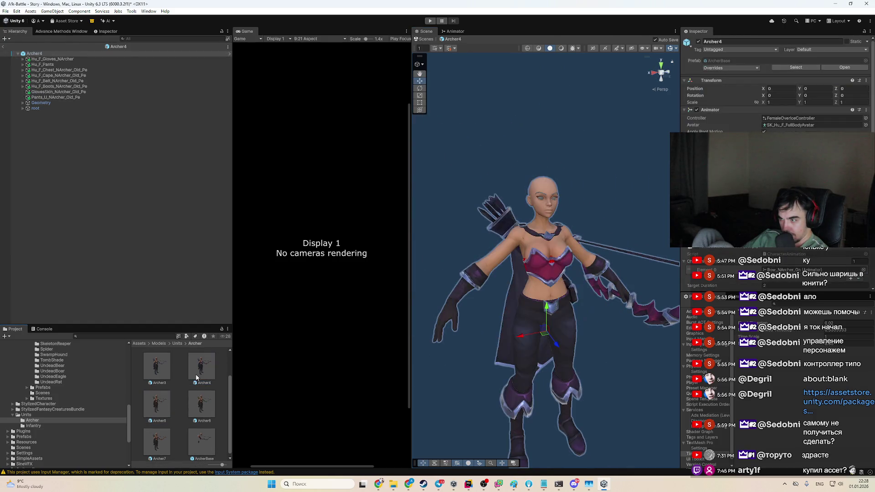
double_click(157, 365)
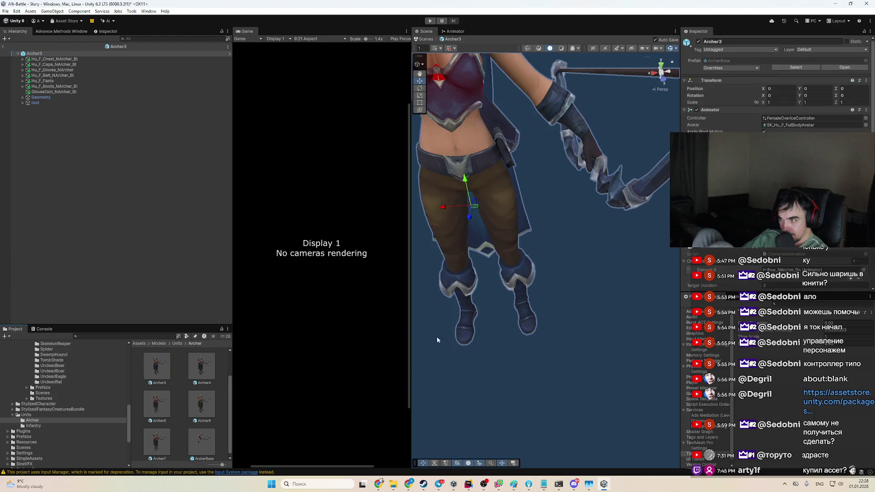
scroll(170, 384, up, 1)
double_click(202, 364)
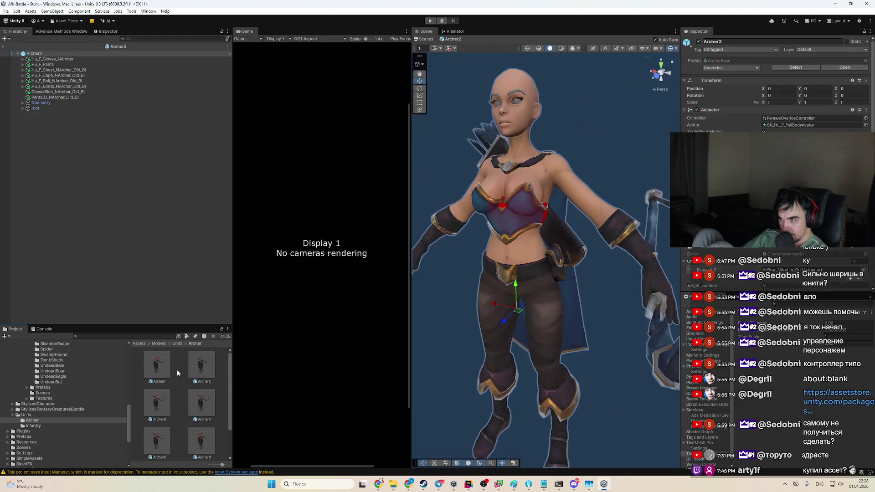
Step: Open Archer1, then Archer7, and zoom and orbit to inspect its red-orange bow
click(160, 377)
double_click(161, 377)
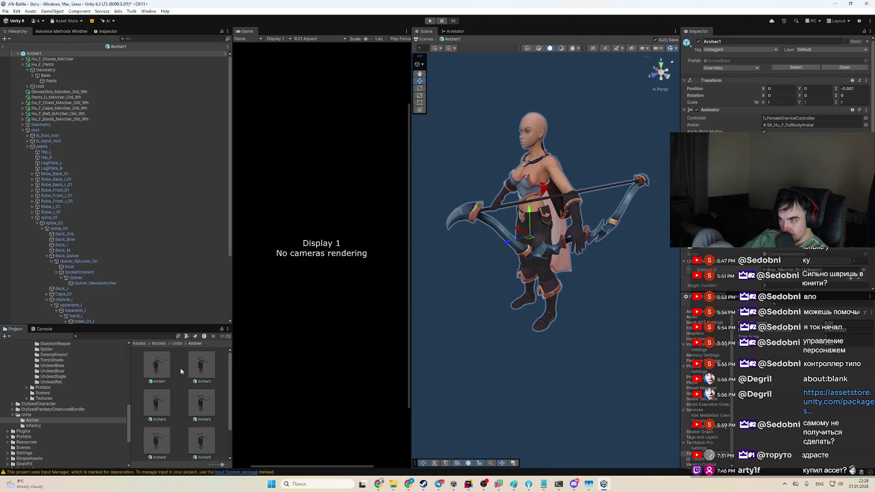
scroll(177, 392, down, 1)
double_click(156, 440)
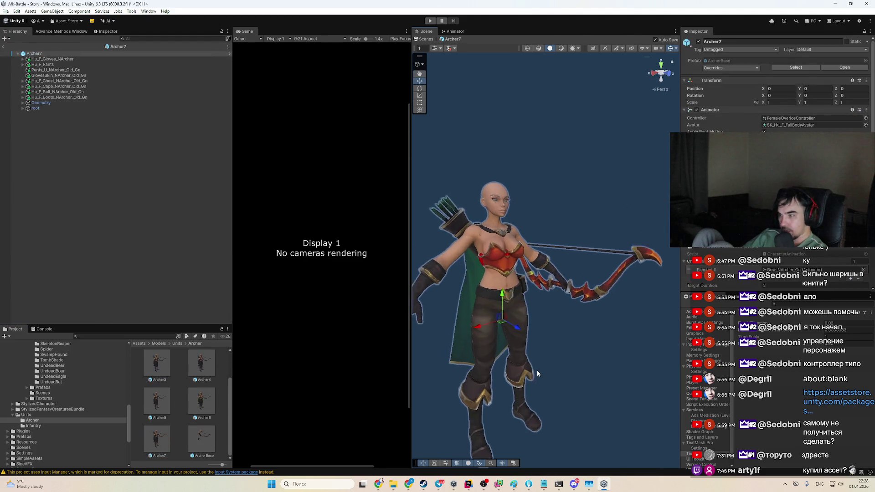
scroll(538, 368, up, 10)
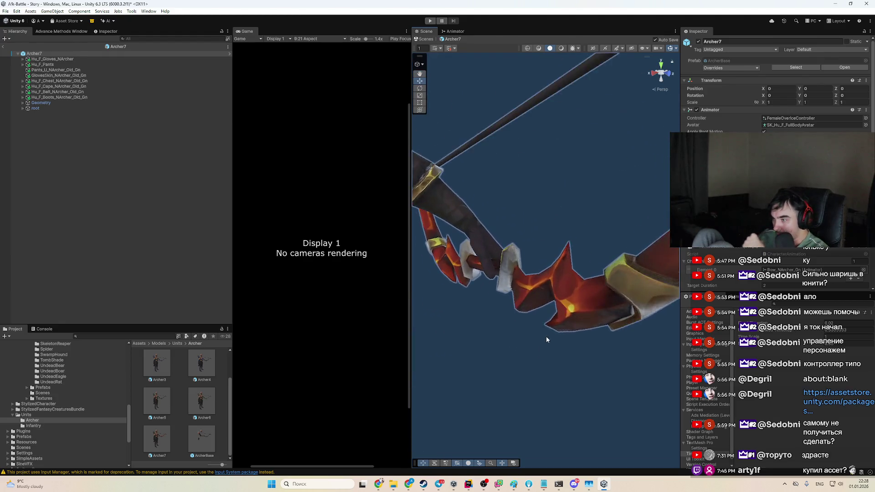
mouse_move(546, 340)
mouse_down()
mouse_move(601, 343)
mouse_move(543, 363)
mouse_up()
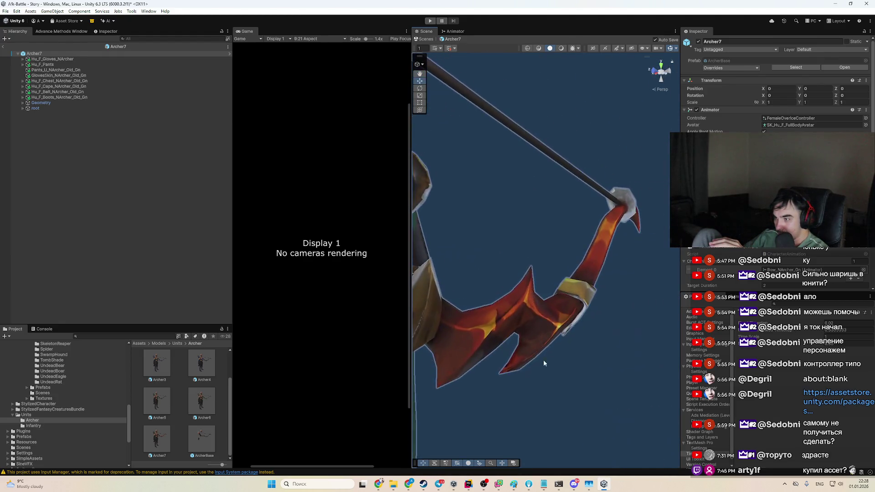
scroll(538, 369, down, 5)
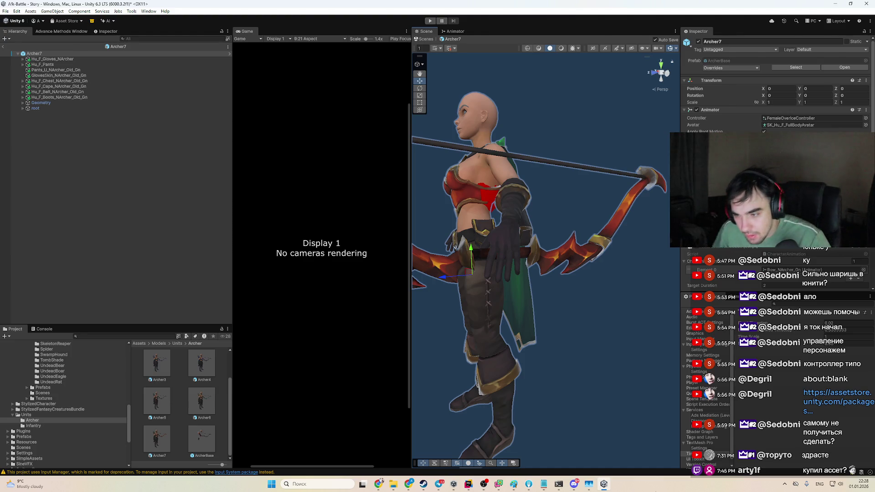
Step: Duplicate Archer7 with Ctrl+D, rename the copy Archer8, open it and select its bow
click(153, 438)
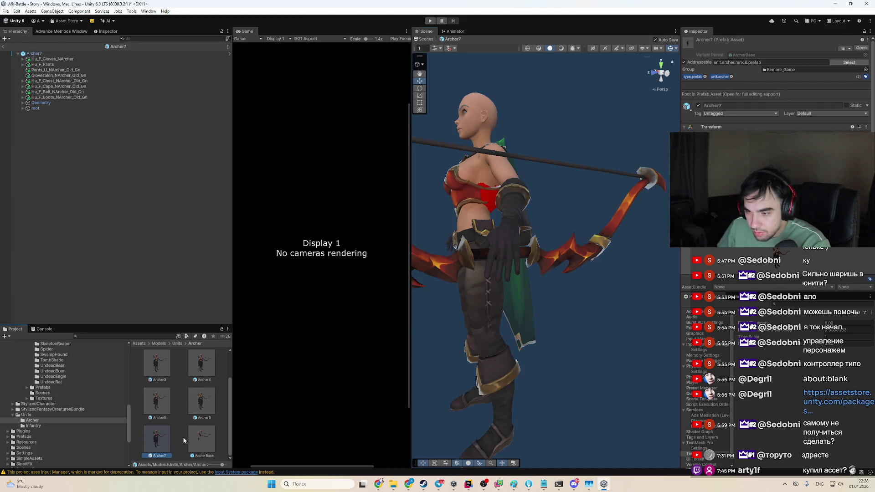
key(ctrl+d)
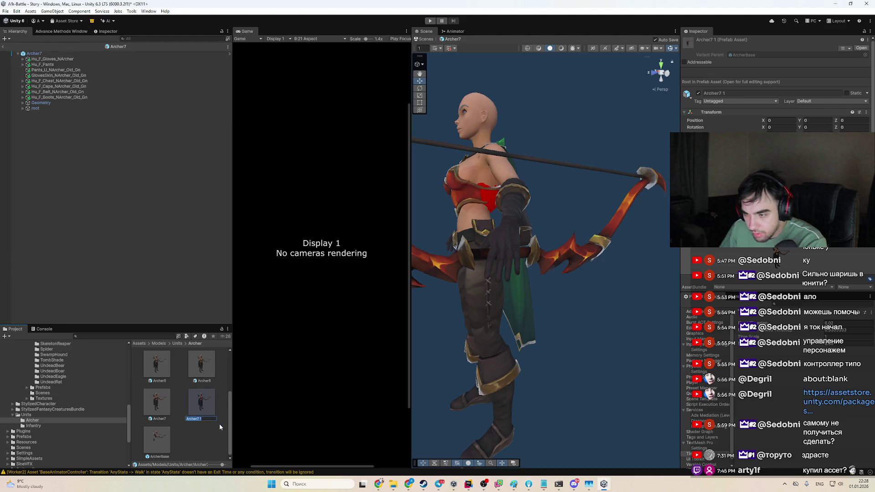
key(Right)
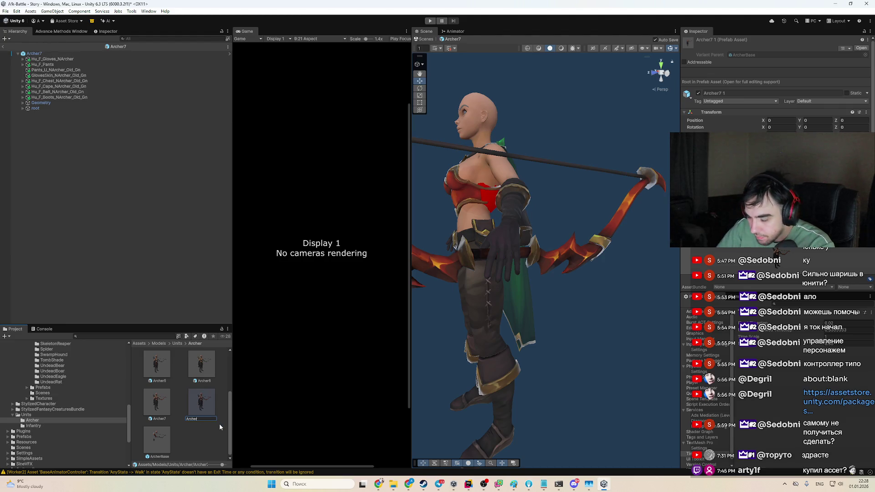
text(8)
key(Return)
double_click(200, 412)
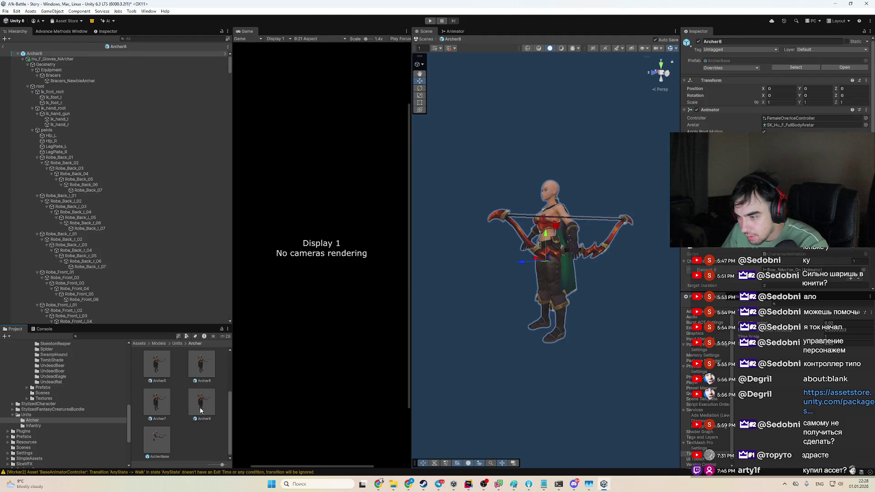
click(538, 253)
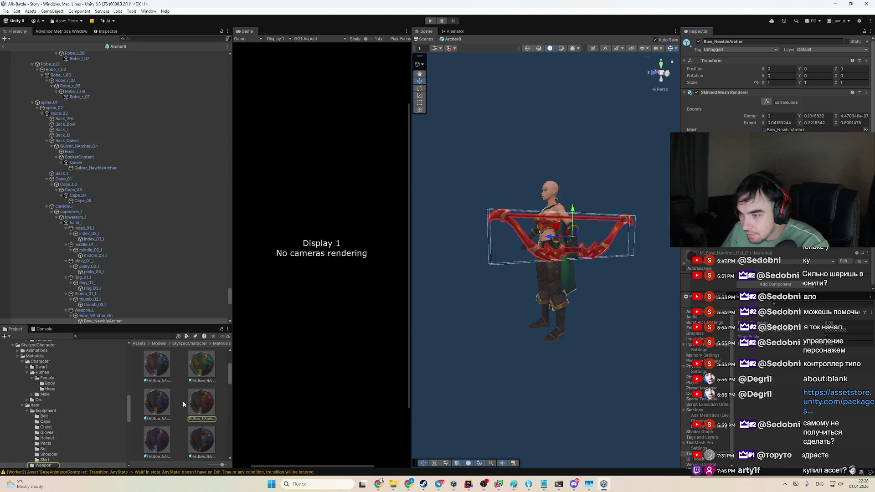
Step: Duplicate the bow's base map texture as T_Bow_NArcher_Old_8, then reselect Archer8's bow
click(200, 418)
click(695, 117)
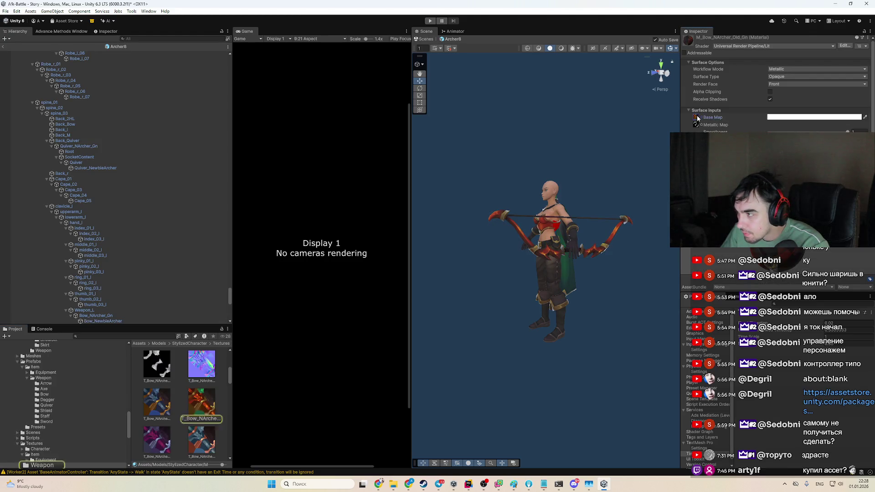
click(213, 407)
key(ctrl+d)
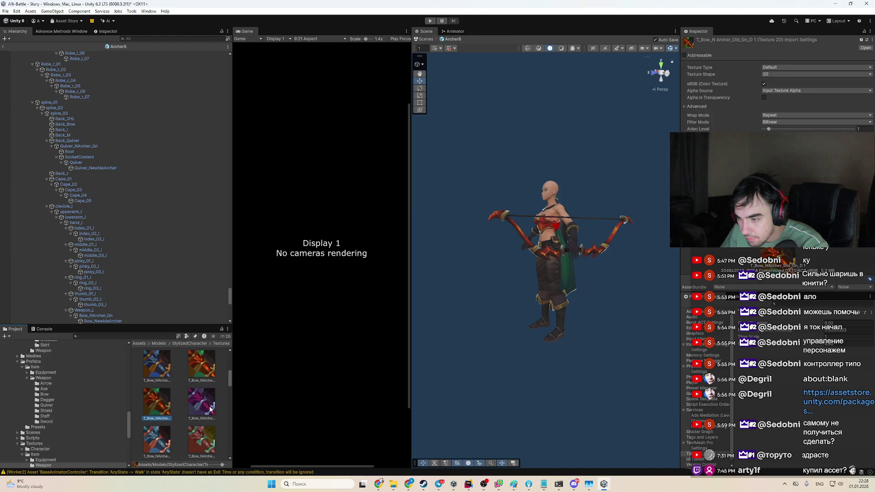
key(End)
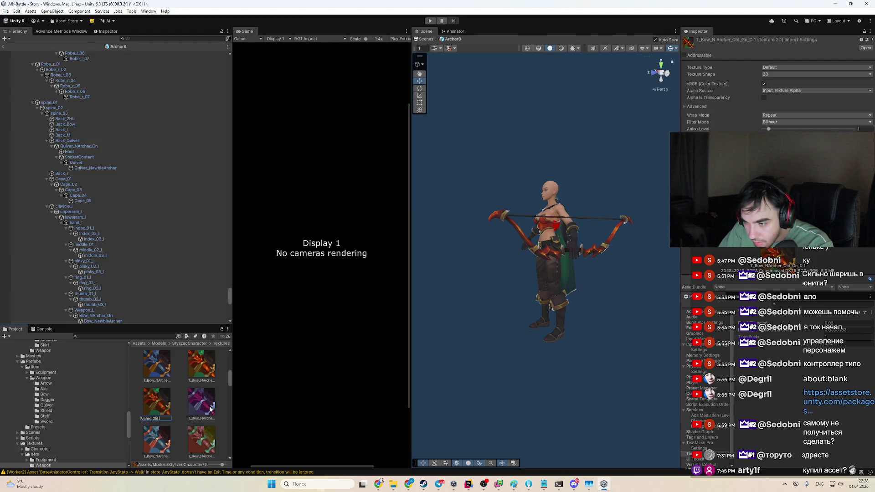
key(Return)
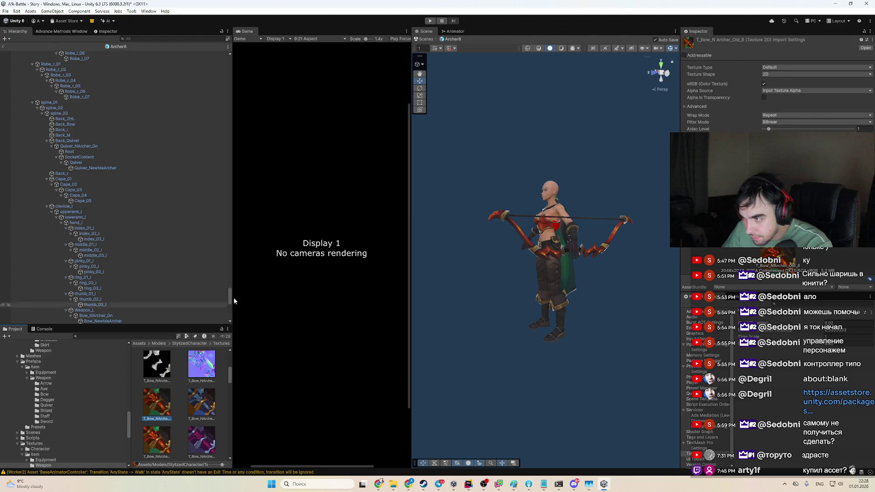
click(533, 260)
click(562, 247)
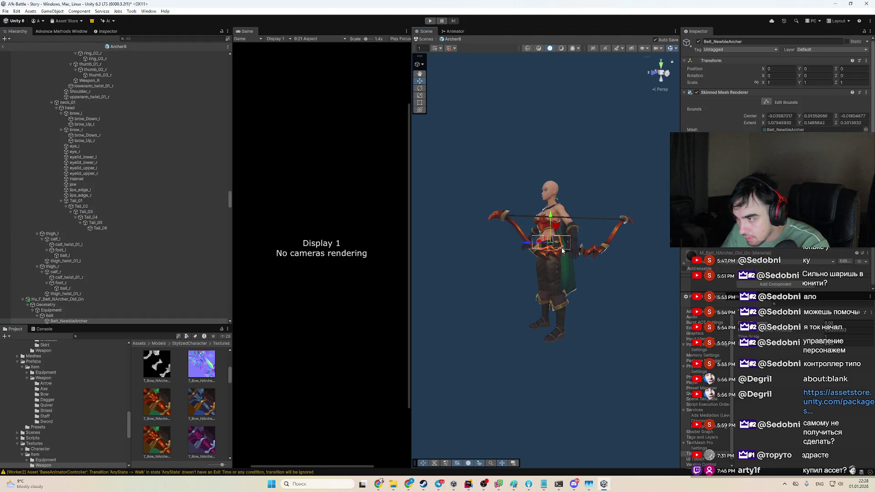
click(561, 247)
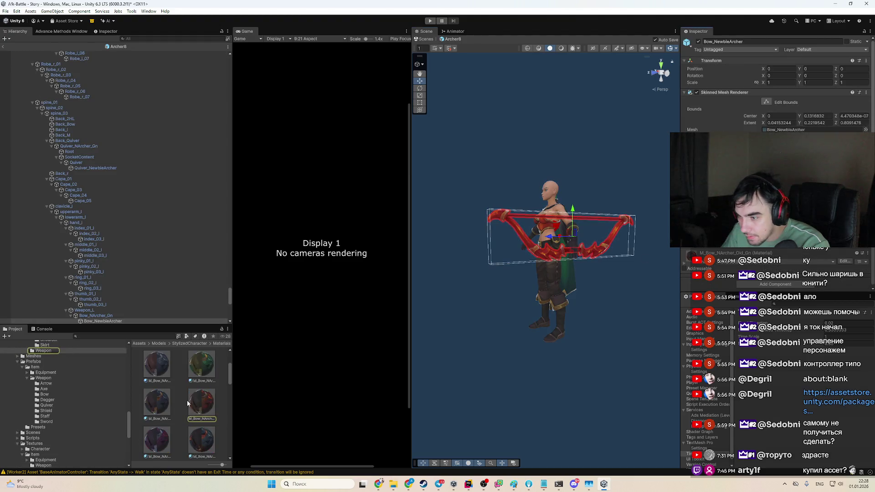
Step: Rename the duplicated bow material to M_Bow_NArcher_Old_8
double_click(801, 192)
key(End)
key(BackSpace)
key(BackSpace)
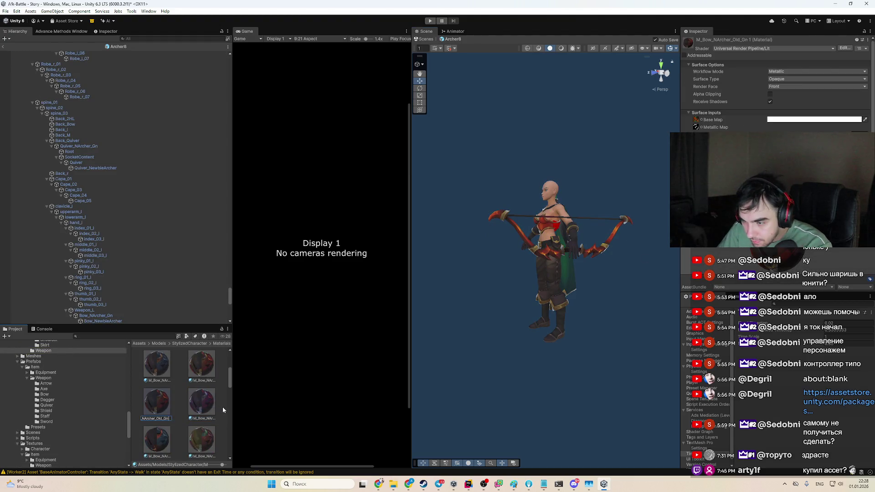
key(BackSpace)
key(BackSpace)
text(8)
key(Return)
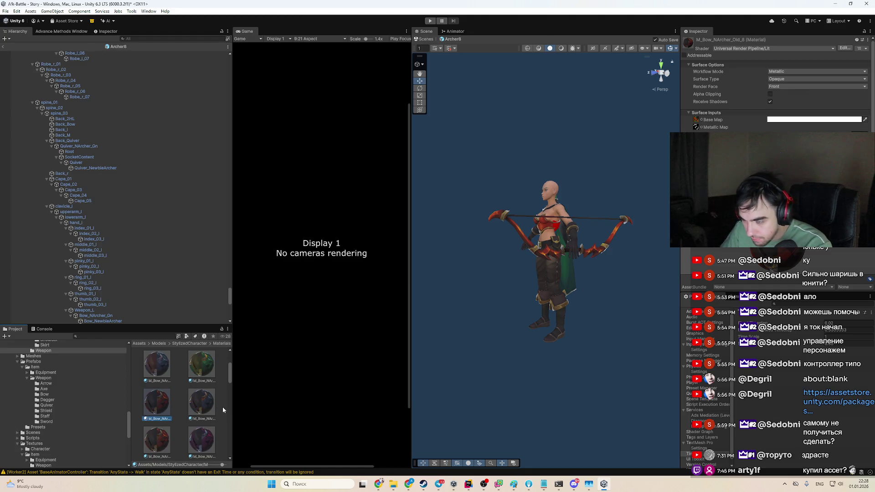
Step: Select M_Bow_NArcher_Old_8 and bring up the Select Texture picker for its Base Map
click(549, 237)
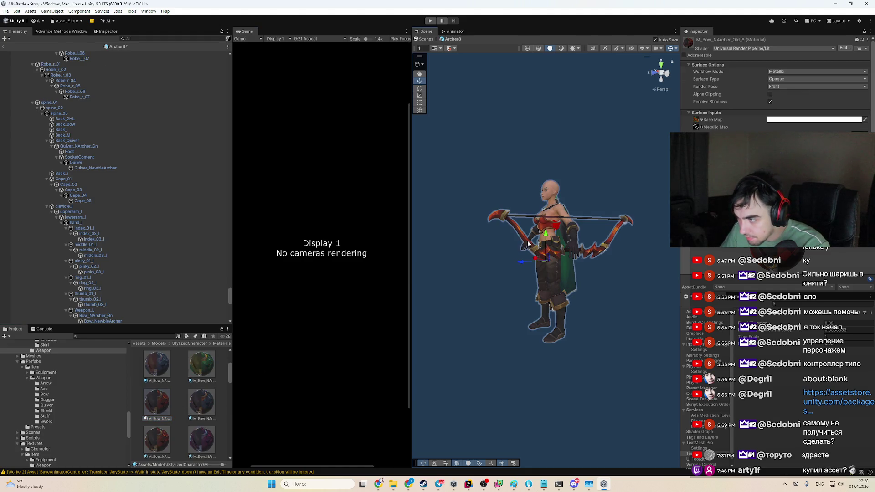
click(151, 406)
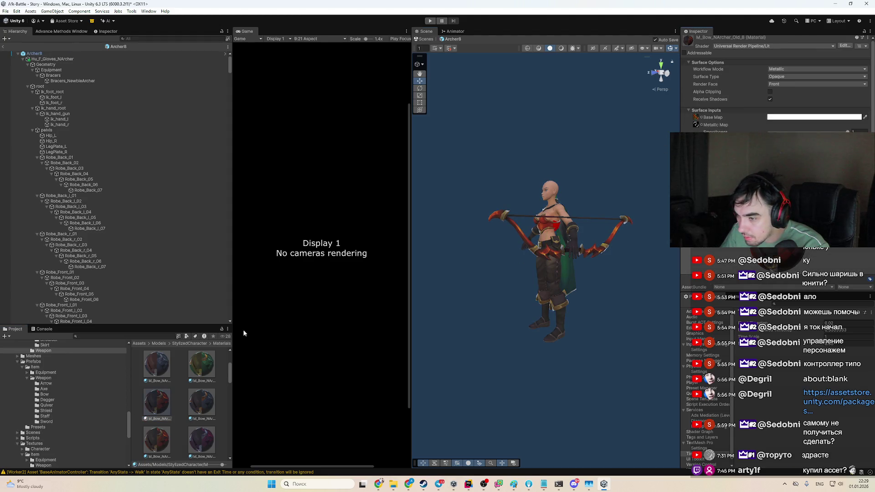
click(696, 118)
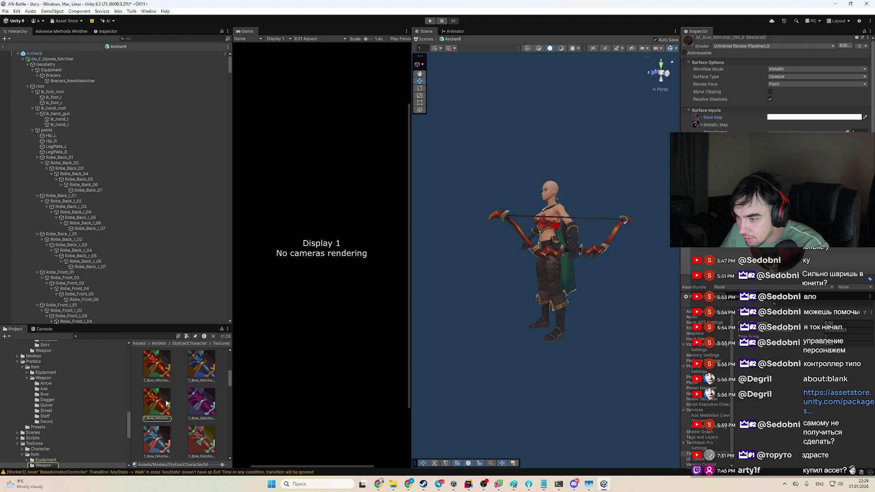
click(704, 118)
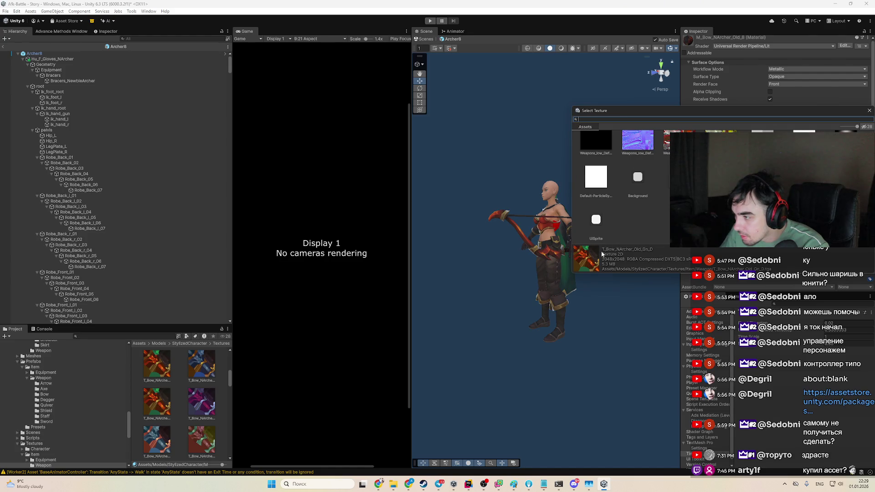
Step: Search the texture picker for 'bow' and inspect the T_Bow_NArcher_Old_8 texture copy
drag(641, 250, 623, 249)
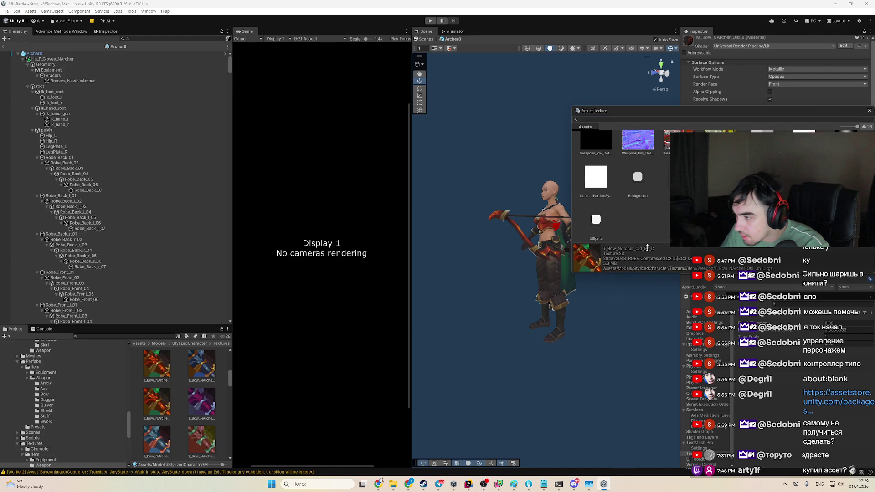
click(686, 119)
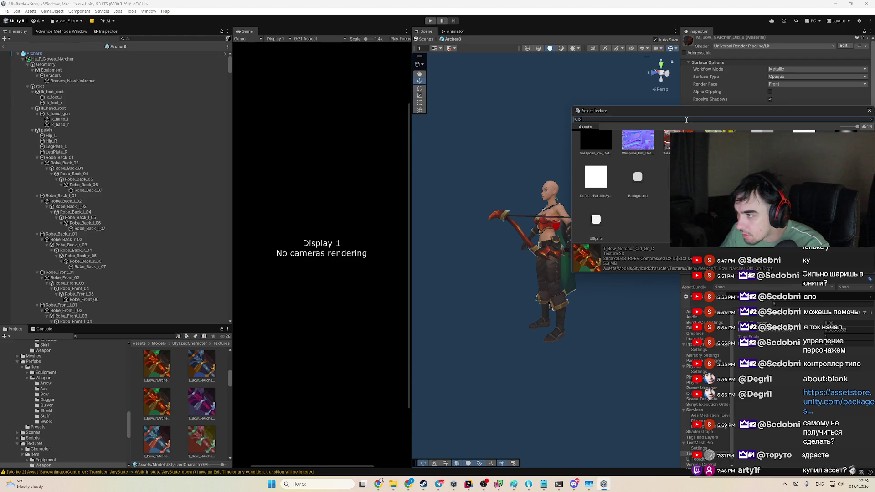
text(bow)
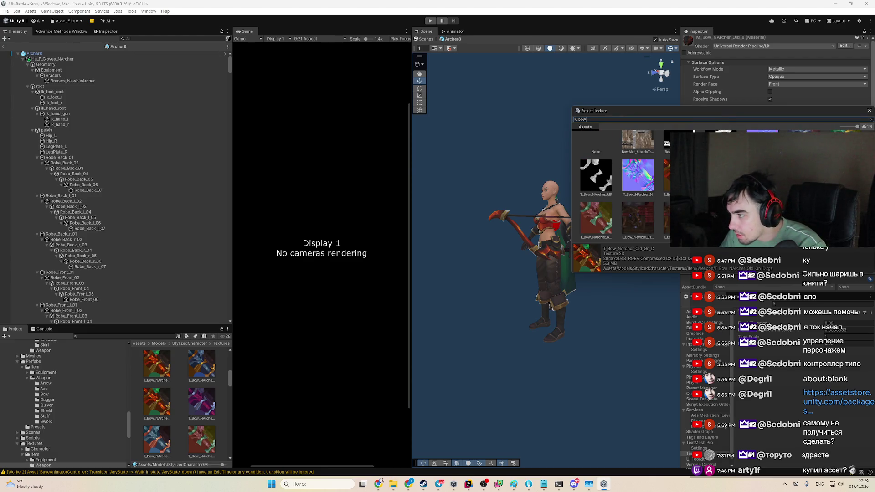
key(Return)
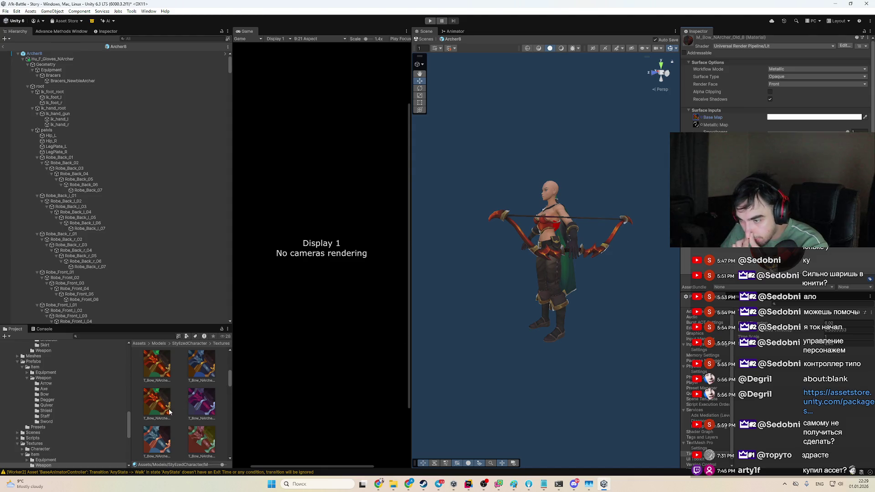
click(164, 410)
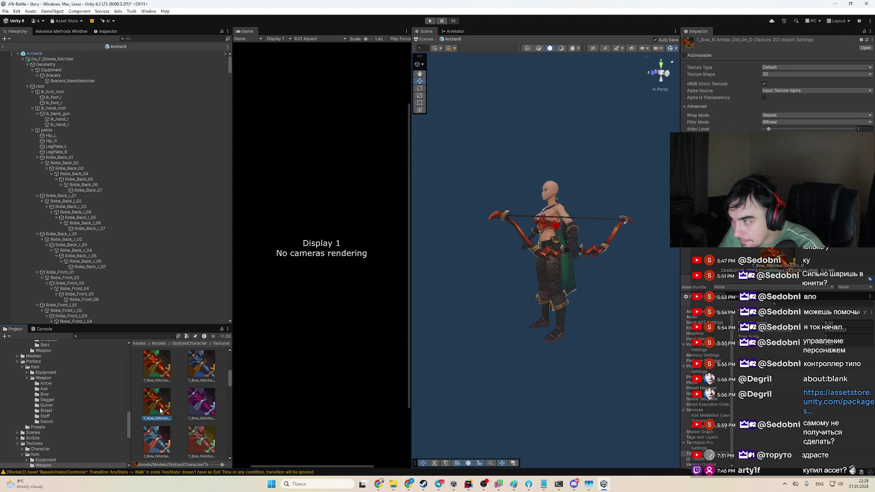
right_click(158, 377)
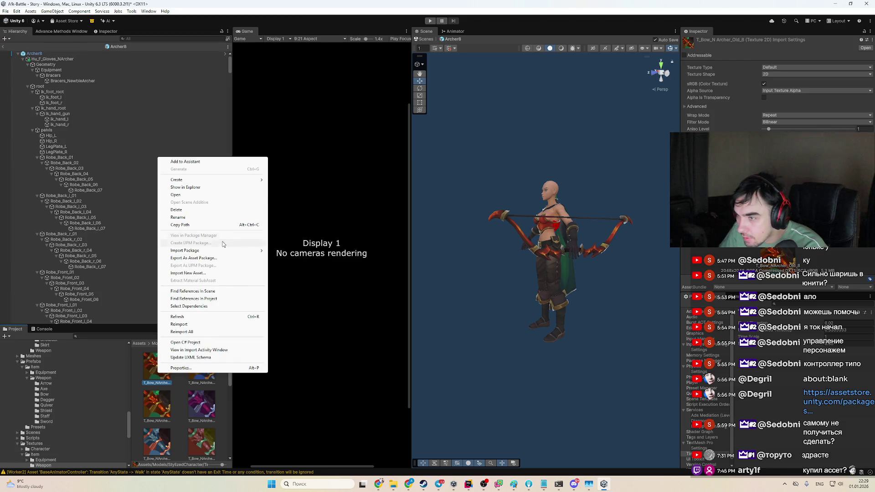
click(215, 188)
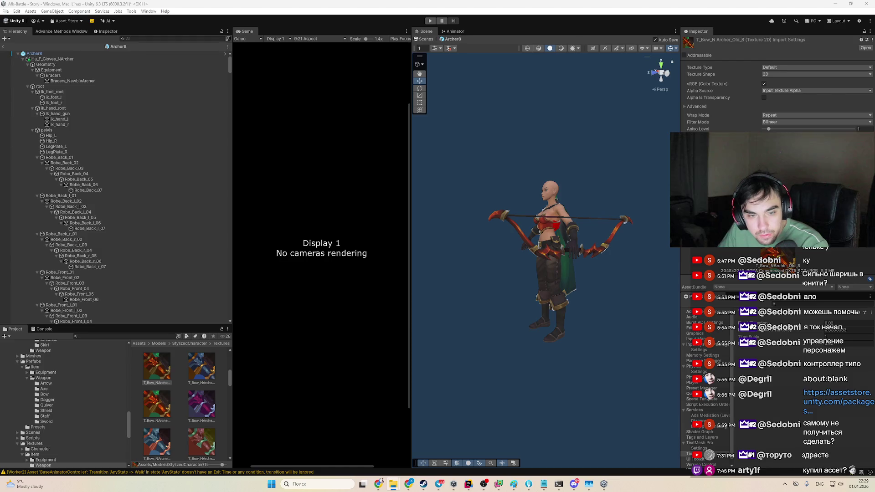
Step: In Chrome, search Google for 'photoshop online' in a new tab and open Adobe's Photoshop result
key(alt+Tab)
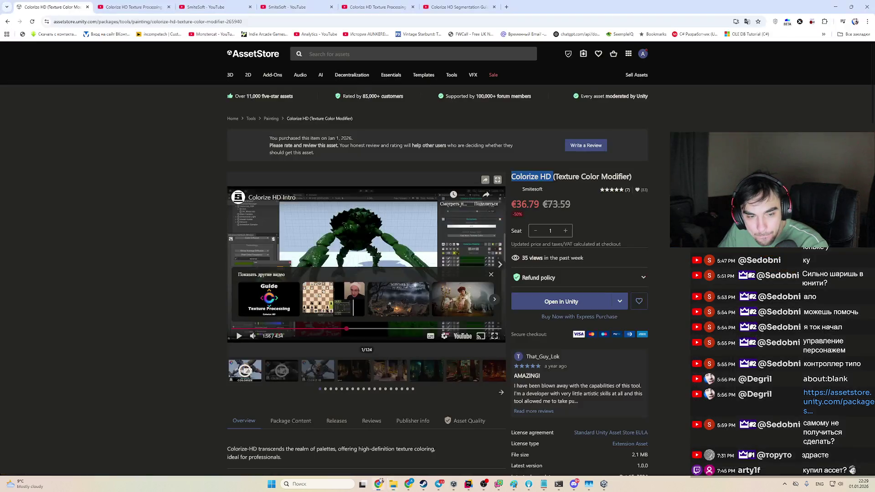
click(507, 7)
text(r)
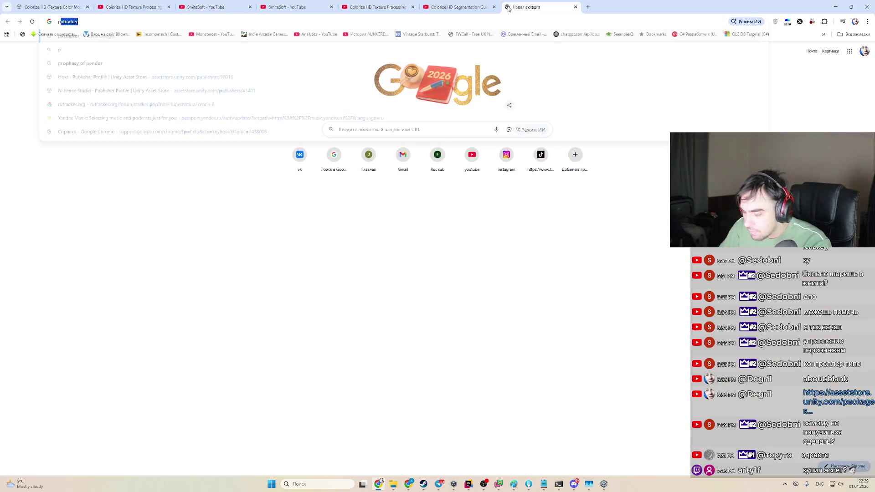
text(photoshop o)
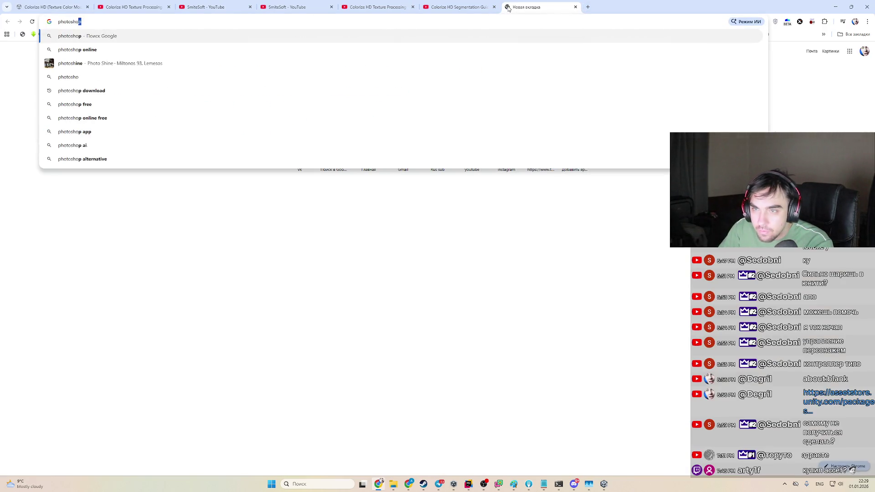
key(Return)
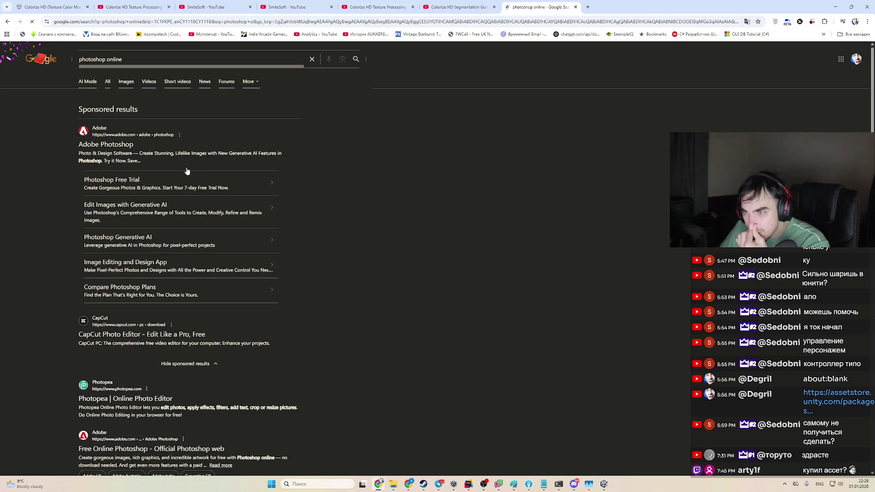
click(109, 145)
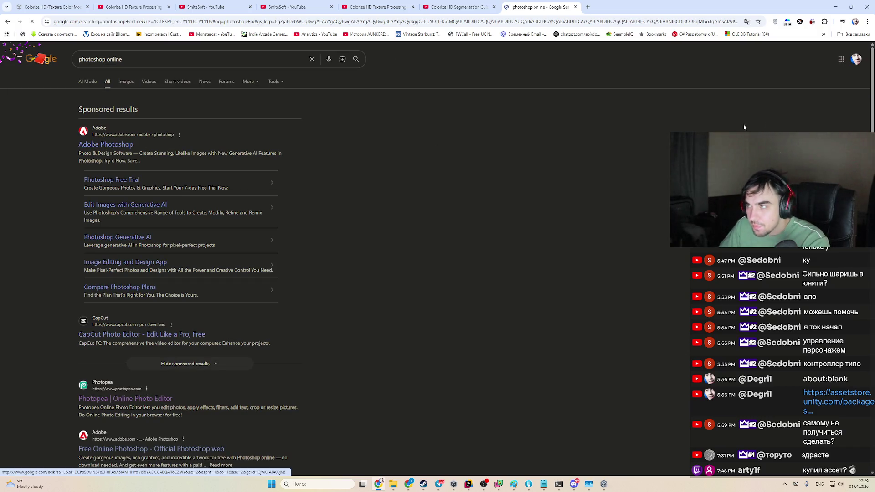
Step: Switch to the Работа (work) Chrome profile's browser window
click(855, 21)
click(783, 98)
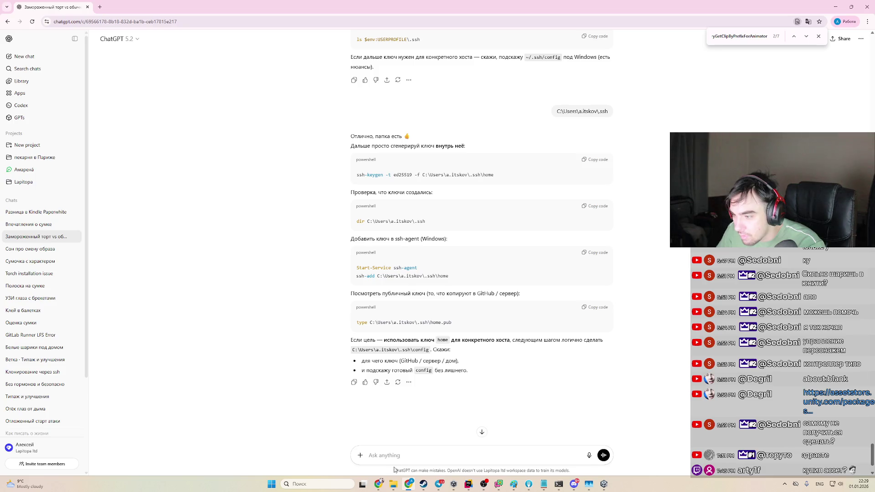
mouse_move(393, 483)
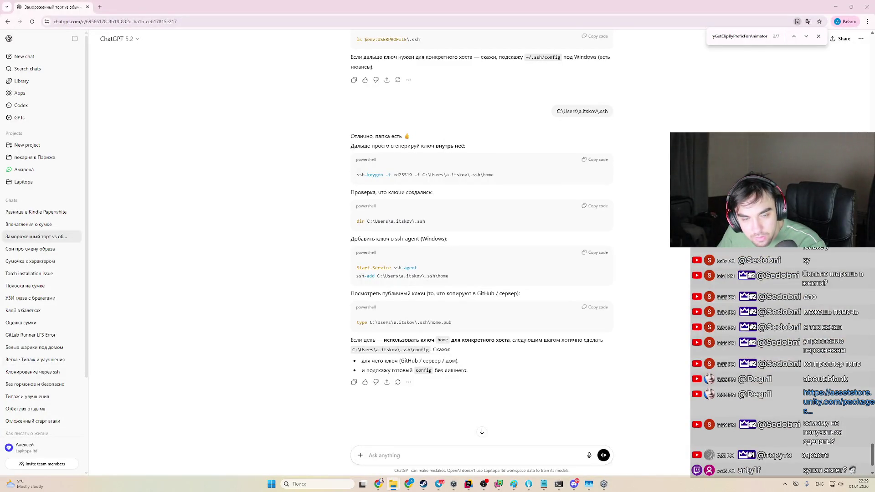
Step: Open an extra blank tab next to the ChatGPT conversation
text(n)
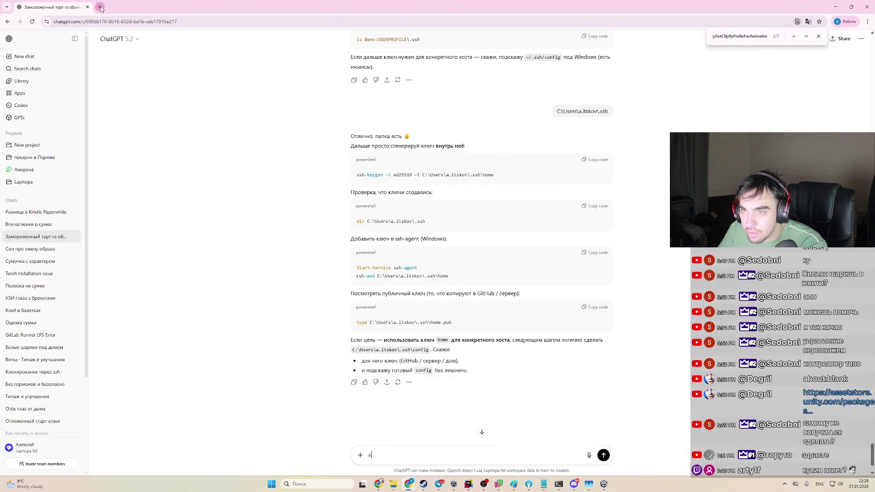
click(100, 7)
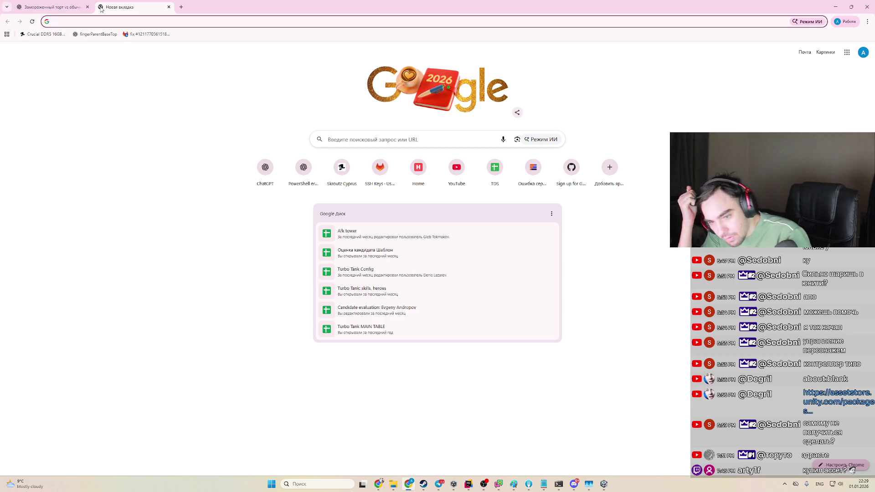
key(ctrl+v)
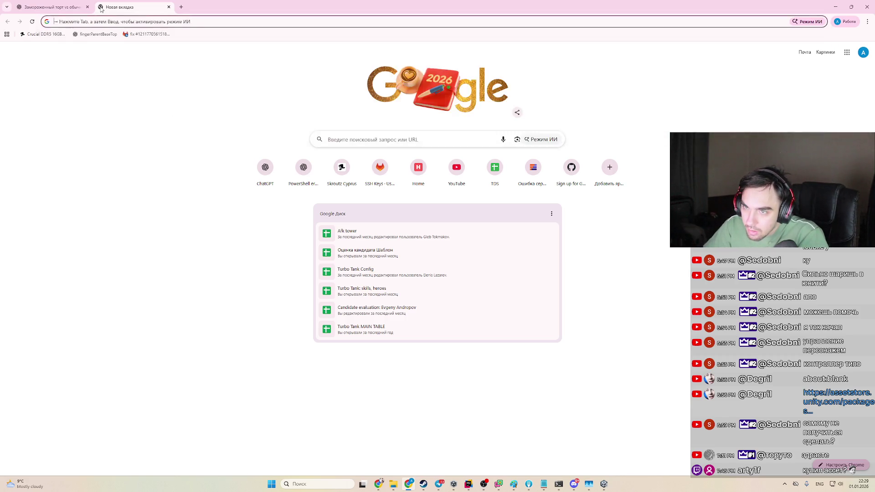
key(Escape)
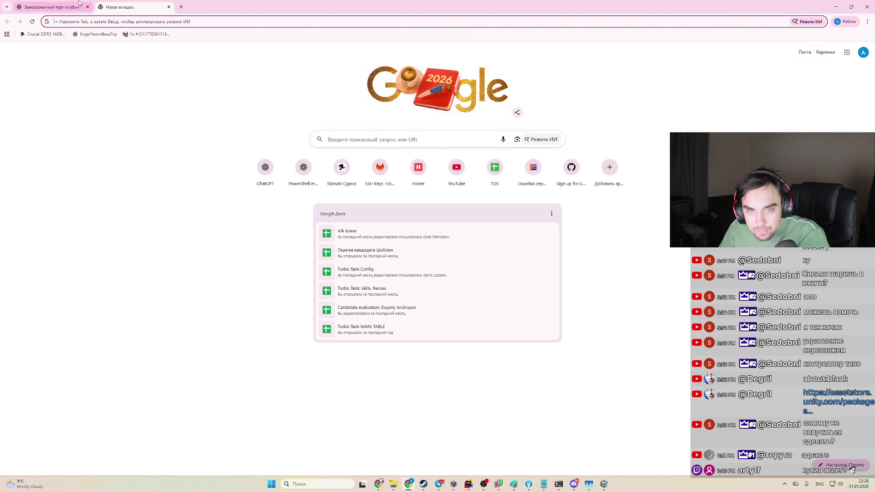
Step: Return to the ChatGPT conversation tab, then bring the Unity editor back in front
click(50, 7)
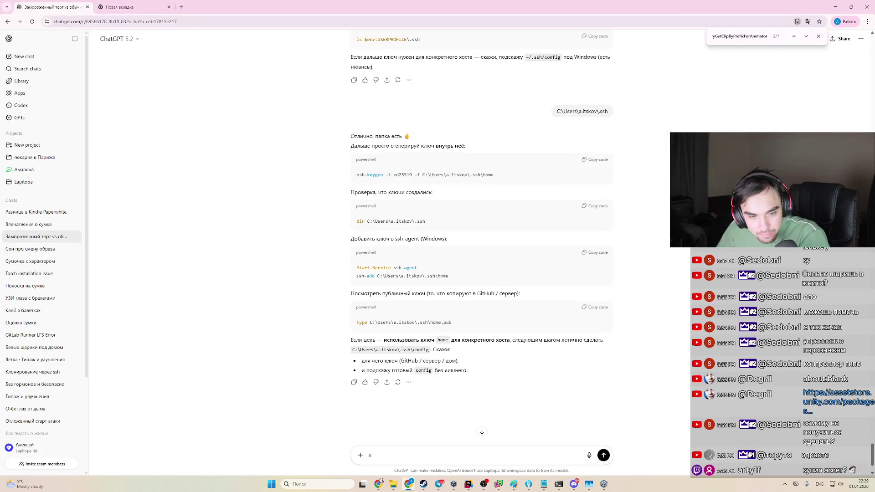
key(super+d)
key(super+d)
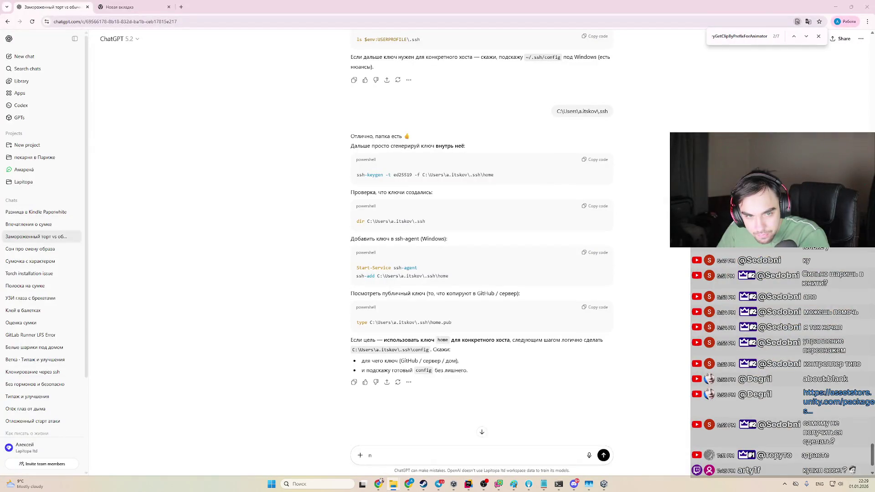
key(super+d)
key(super+d)
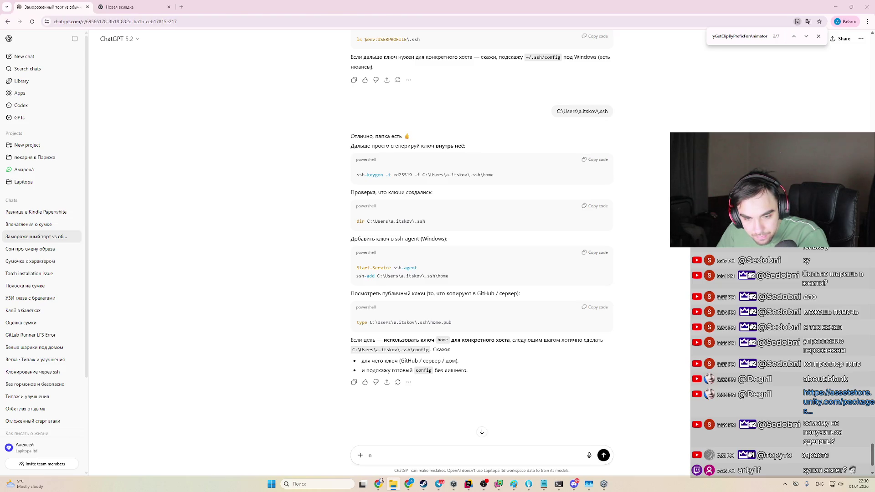
key(alt+Tab)
Step: Reveal the bow texture in Explorer and attach it to the ChatGPT message
right_click(145, 417)
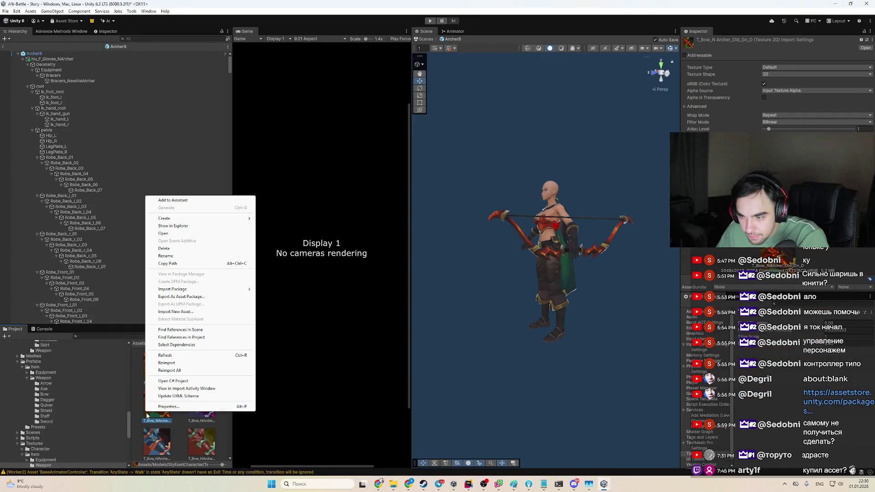
click(188, 228)
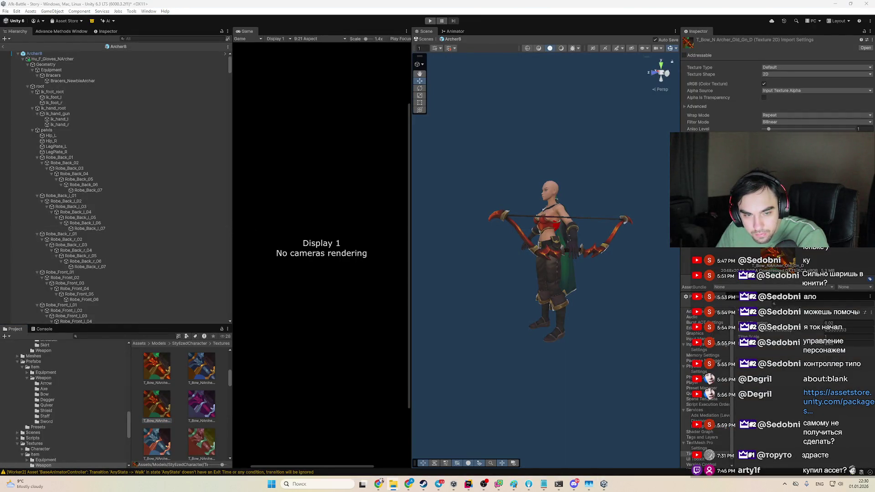
click(834, 4)
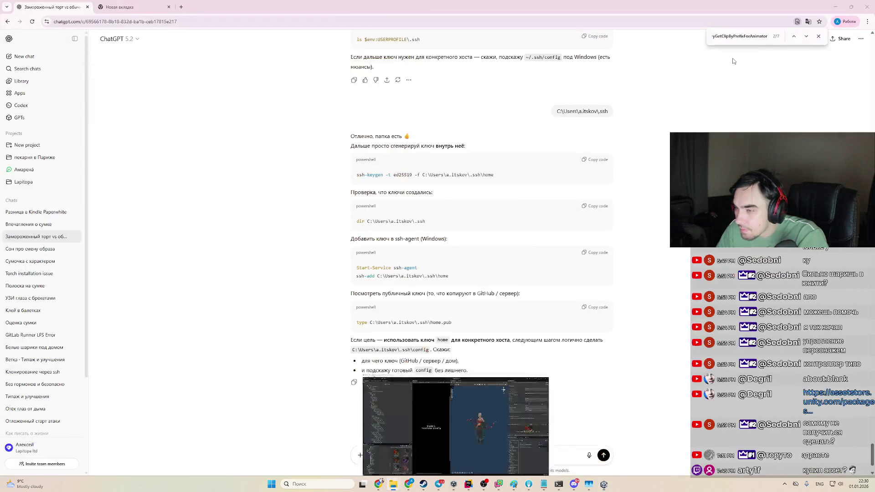
drag(303, 423, 449, 443)
Step: Open Google Gemini in a new tab via a Google search for 'gemi'
key(ctrl+t)
text(gemi)
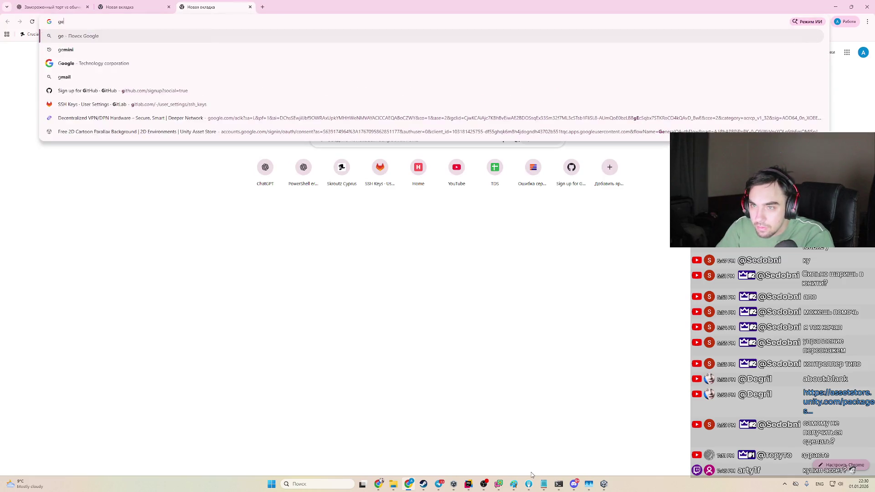
key(Return)
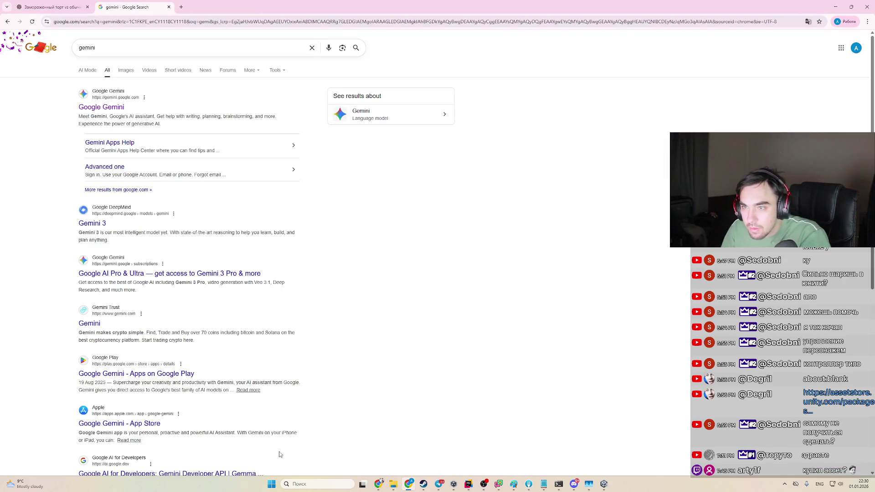
click(105, 108)
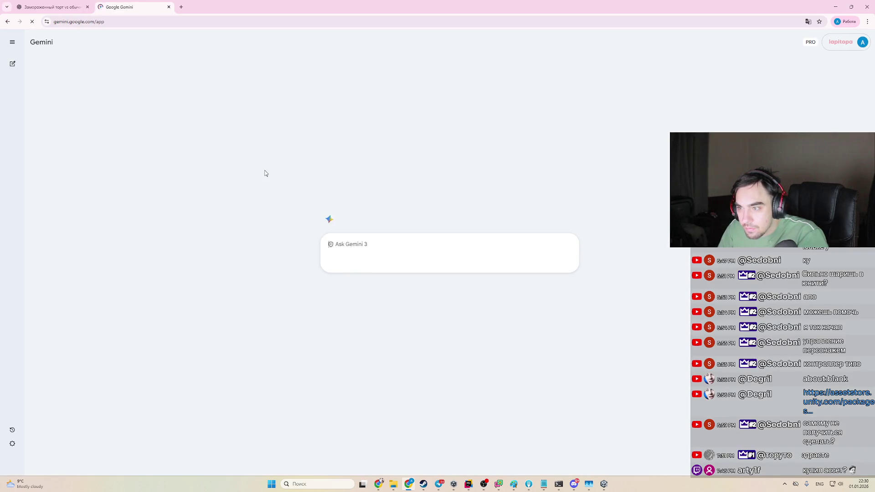
Step: Draft the new-bow-texture request in ChatGPT and copy the prompt text
key(ctrl+Tab)
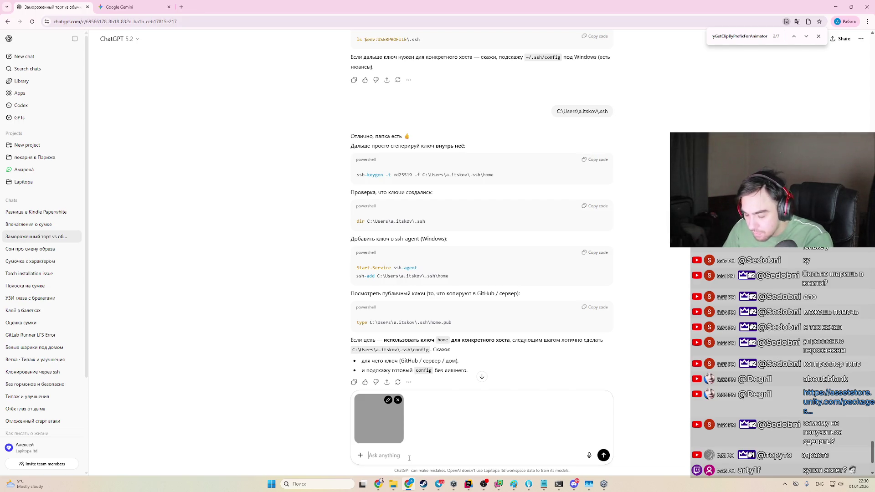
text(сдж)
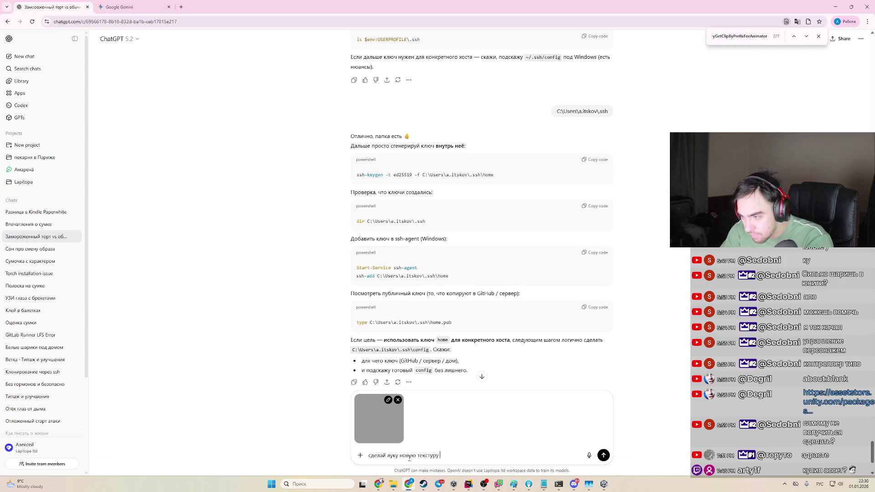
key(ctrl+a)
key(ctrl+c)
Step: Paste the prompt into Gemini in image-creation mode, attach T_Bow_NArcher_Old_8.tga and send
key(ctrl+Tab)
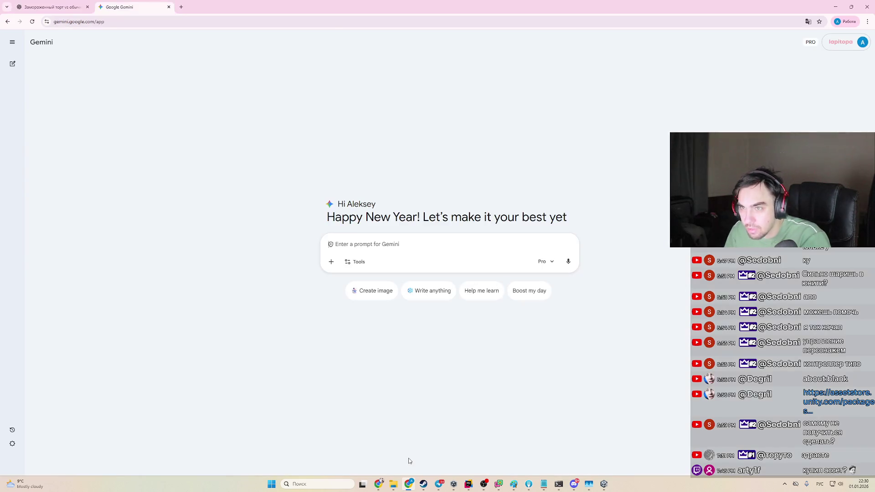
key(ctrl+v)
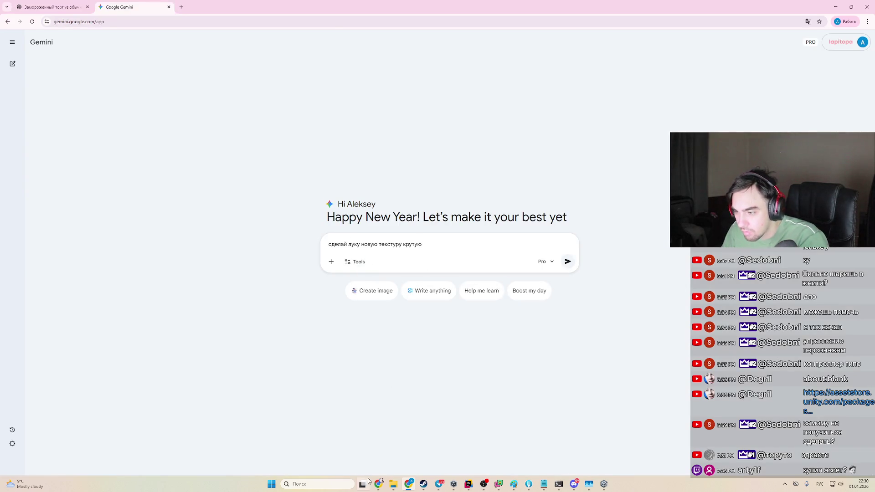
mouse_move(393, 484)
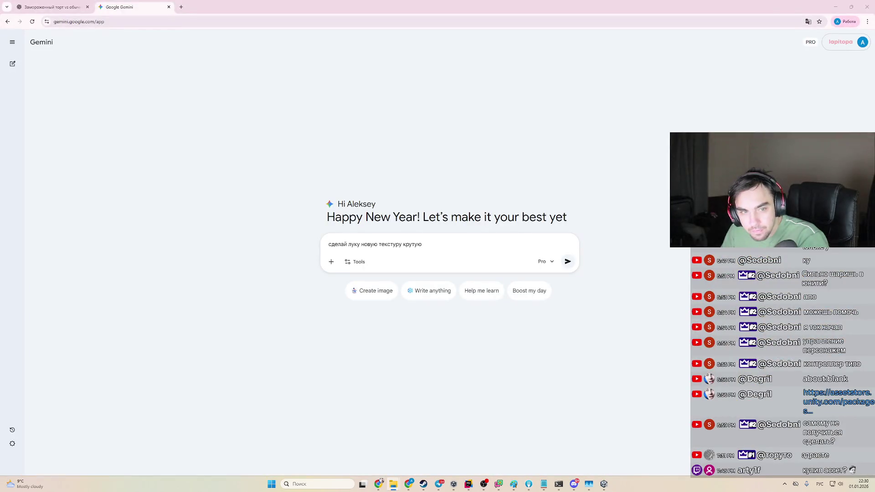
click(356, 262)
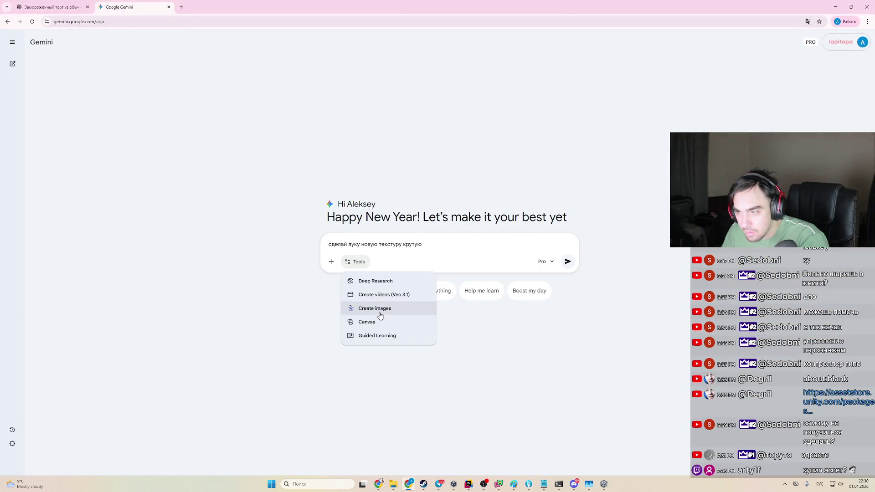
click(385, 306)
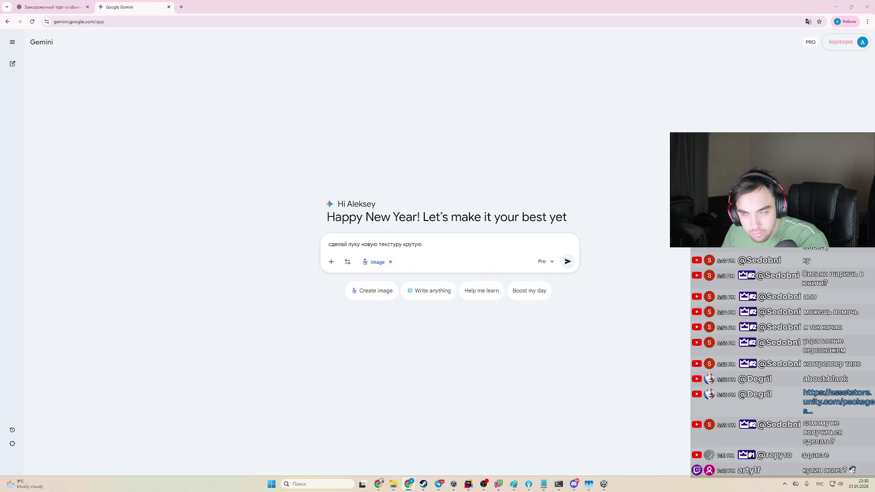
drag(475, 226, 455, 258)
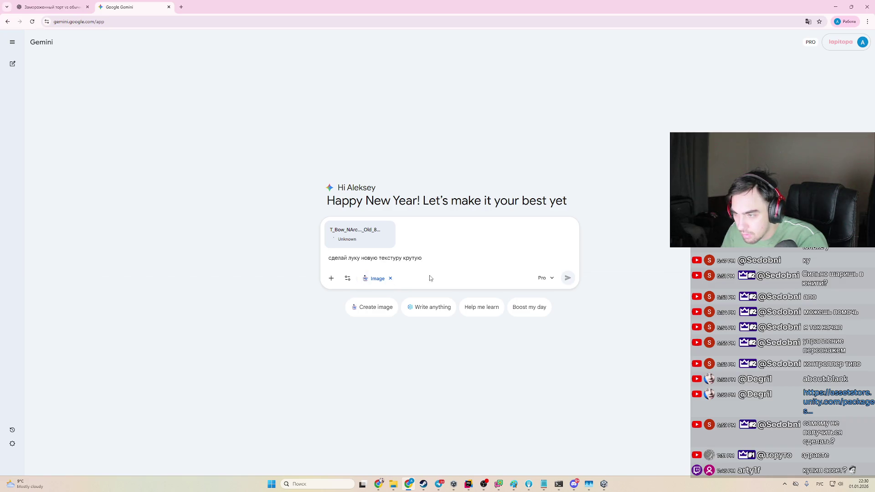
click(568, 277)
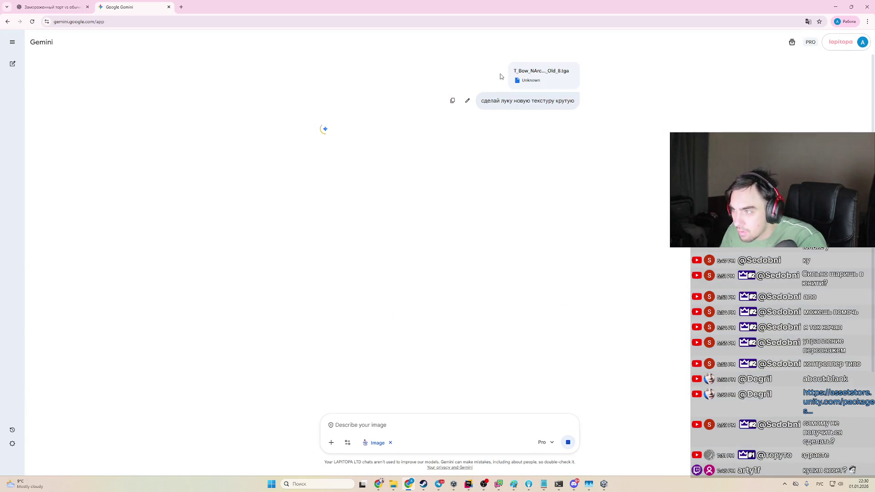
Step: Send the same request in ChatGPT, then bring forward the other browser window
key(ctrl+Tab)
click(604, 455)
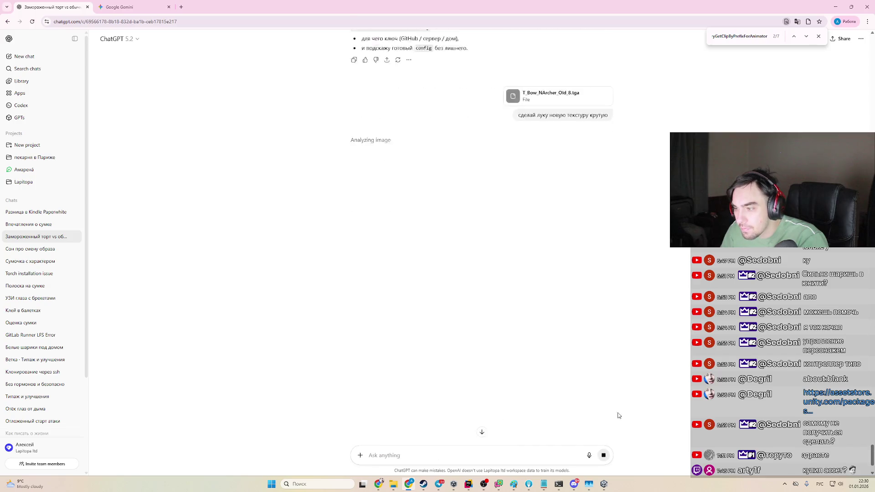
key(ctrl+Tab)
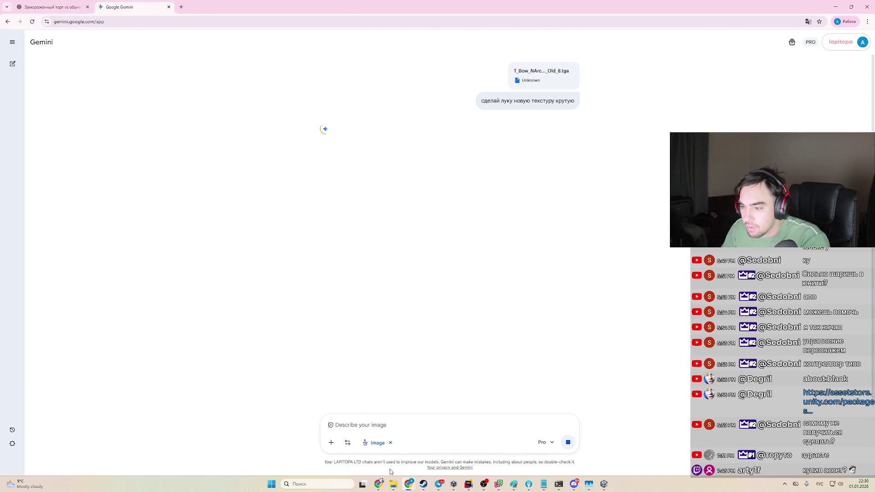
key(alt+Tab)
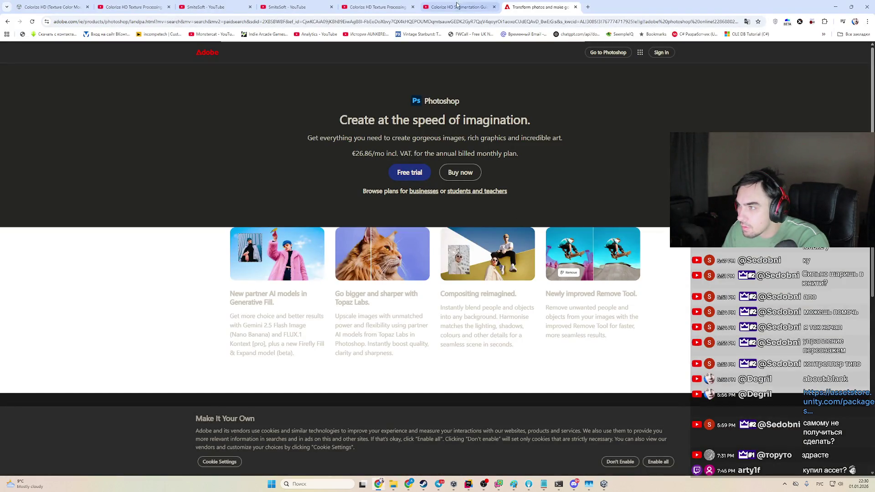
Step: Open Photopea from the search results and load the T_Bow_NArcher_Old_8 texture into it
click(7, 21)
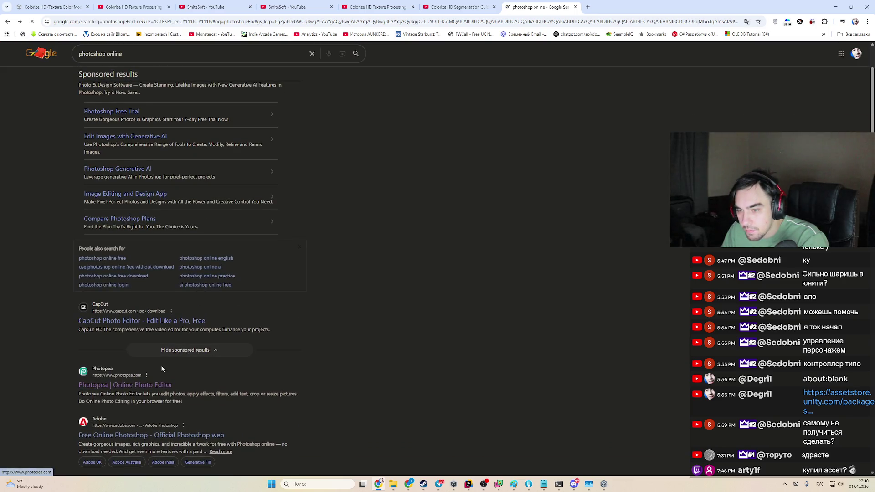
click(134, 385)
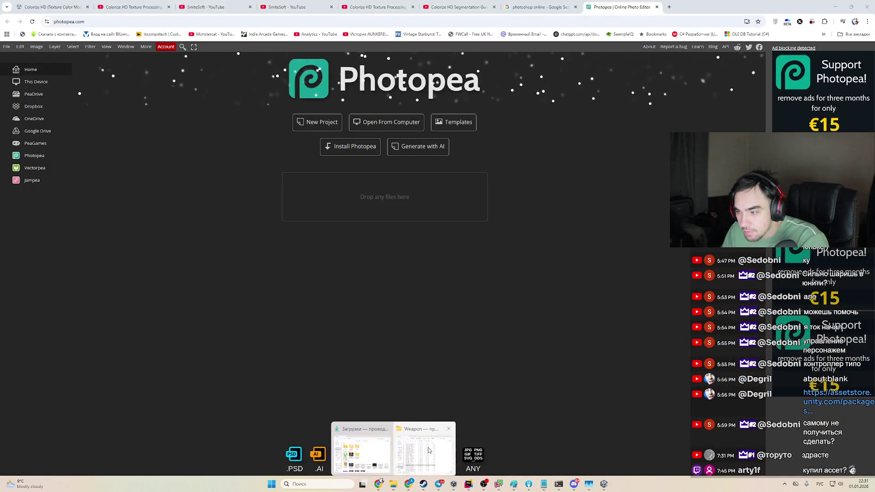
mouse_move(393, 484)
mouse_down()
mouse_move(331, 204)
mouse_move(389, 203)
mouse_up()
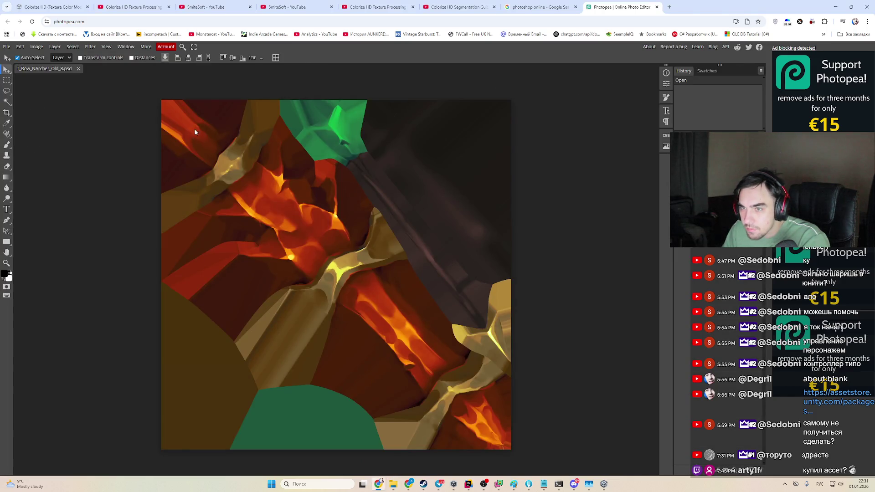
Step: Check ChatGPT's image generation, then close the texture preview in Gemini
click(408, 484)
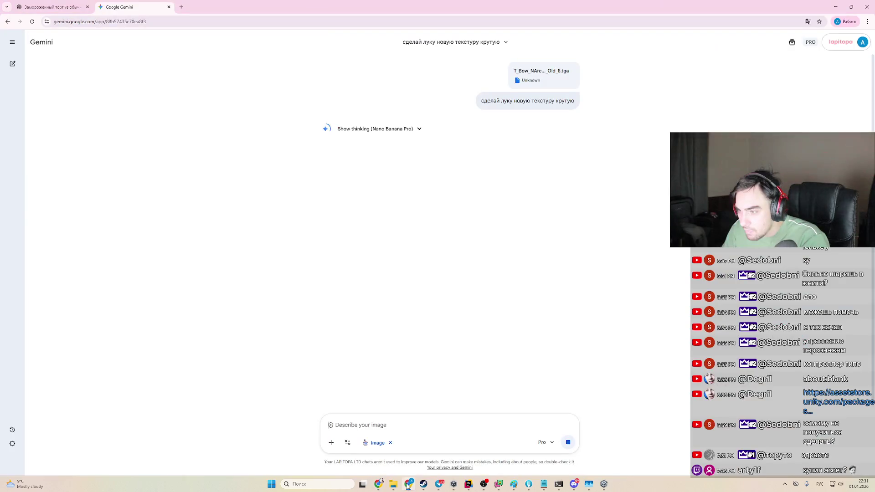
click(58, 3)
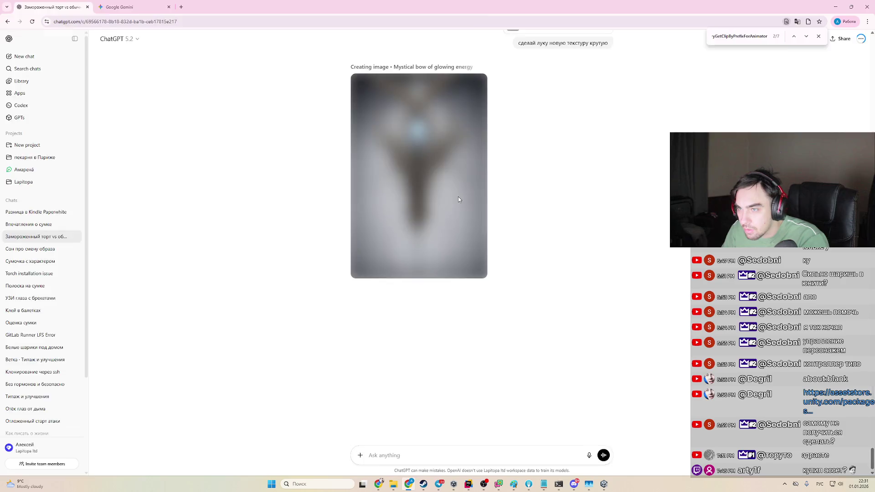
key(ctrl+Tab)
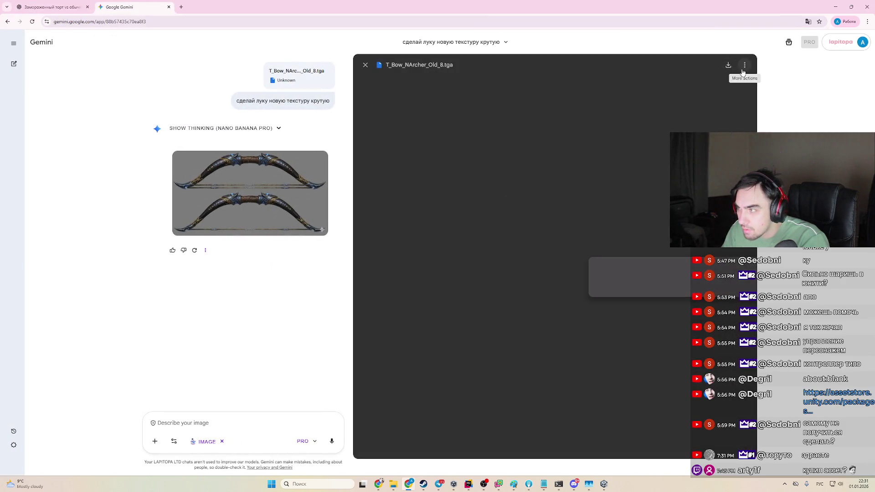
key(Escape)
Step: Attach the bow texture in Gemini and send a Russian request to edit the UV layout
mouse_move(393, 484)
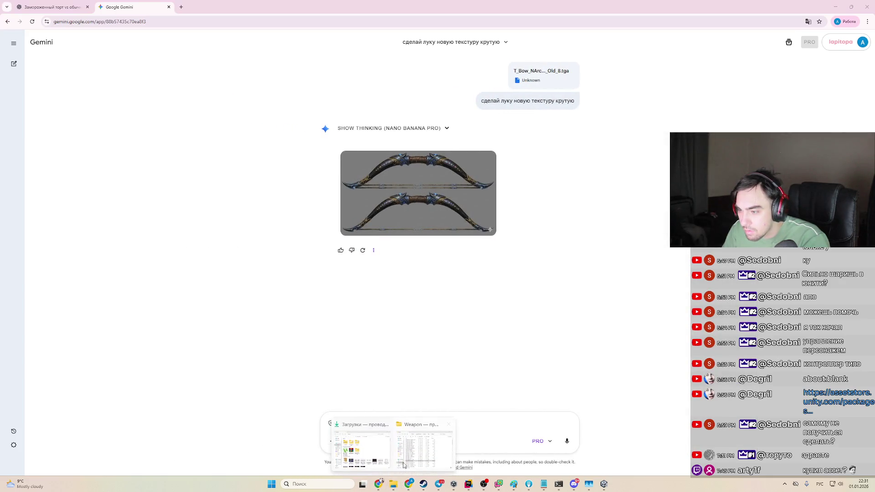
mouse_move(382, 445)
mouse_down()
mouse_move(408, 483)
mouse_move(438, 420)
mouse_up()
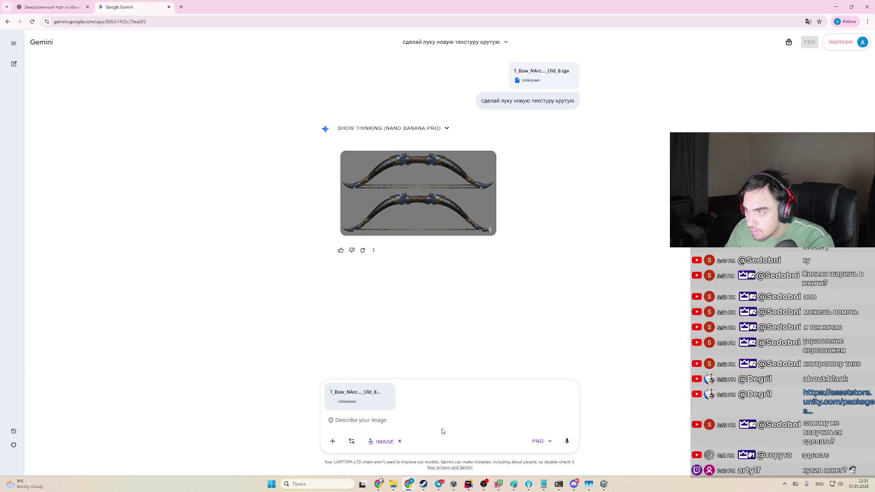
text(jn)
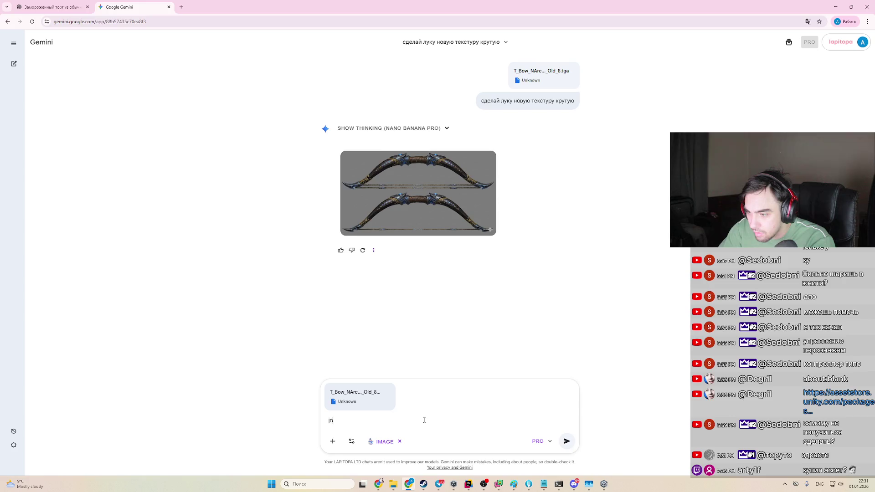
key(BackSpace)
key(BackSpace)
key(alt+shift)
text(отредактируй мое uv)
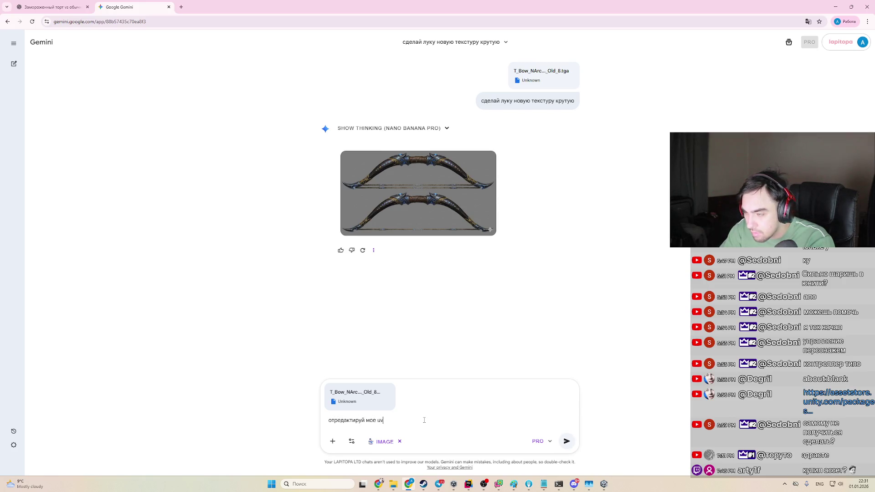
key(Return)
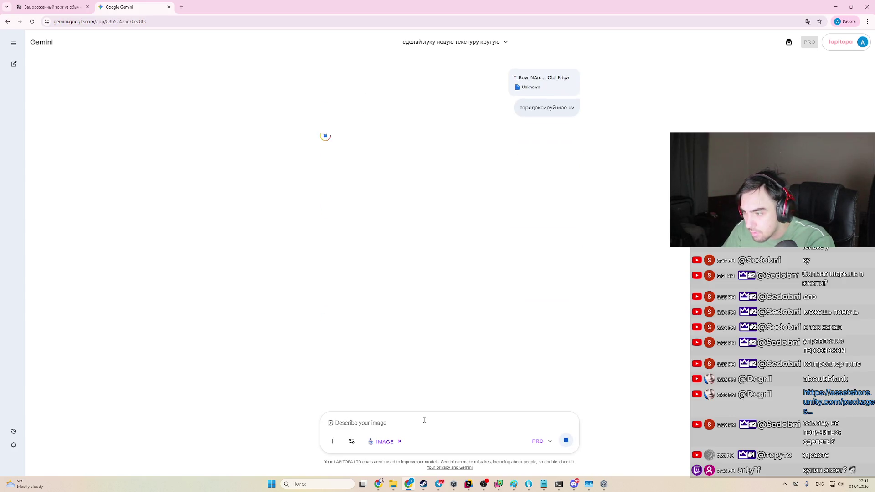
Step: Attach the texture in ChatGPT with the same edit request started, then return to Photopea
key(ctrl+shift+Tab)
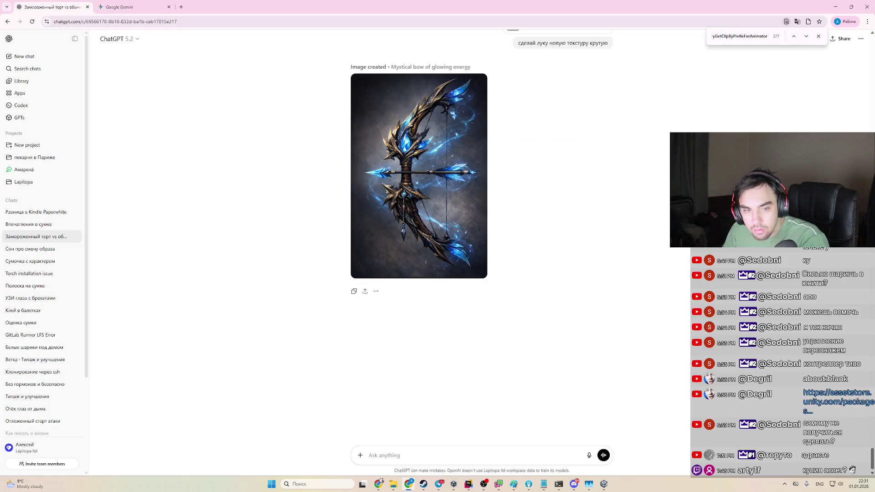
mouse_move(418, 175)
mouse_down()
mouse_move(313, 416)
mouse_move(434, 435)
mouse_up()
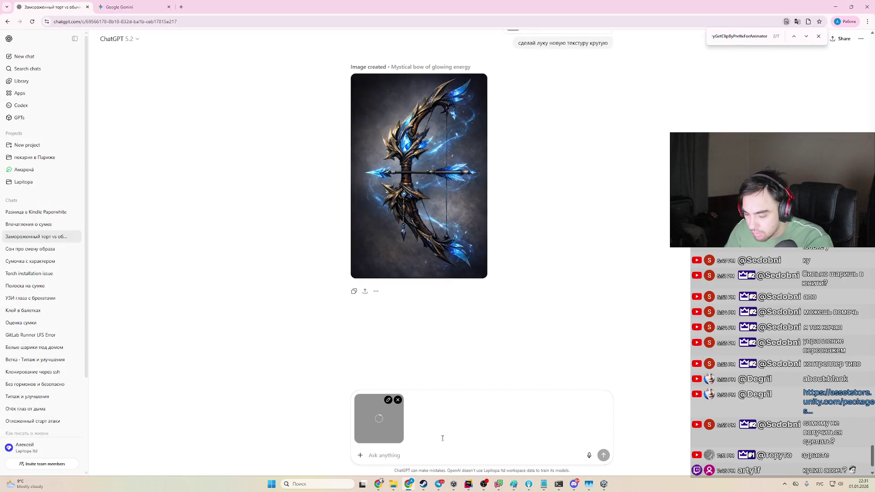
text(отредактируй мое)
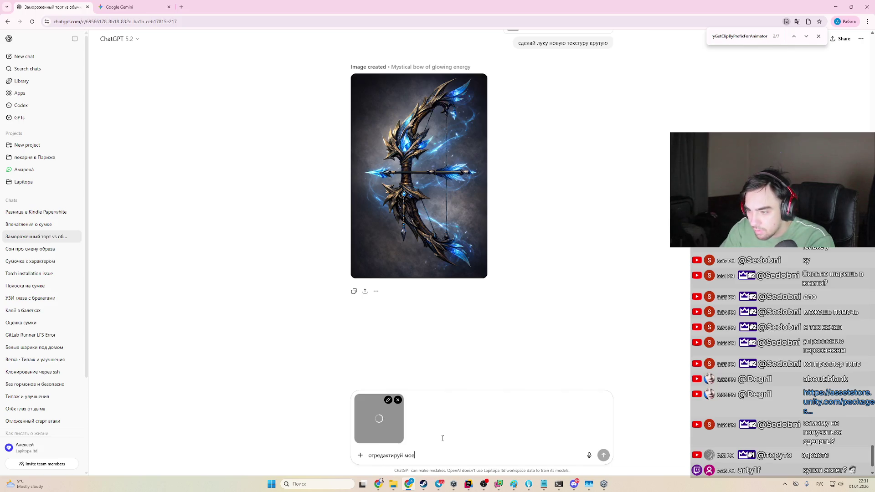
key(alt+shift)
key(ctrl+Tab)
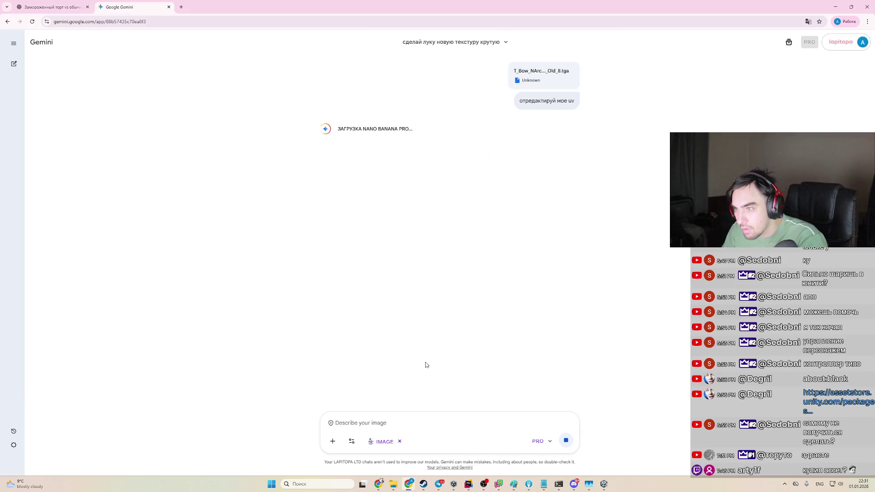
key(alt+Tab)
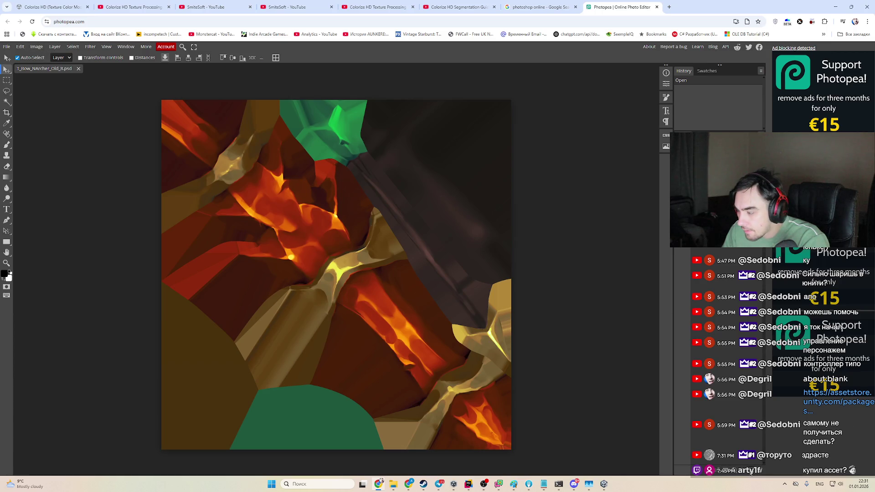
Step: Select the Brush tool and set the foreground colour to bright green 00ff1e
click(90, 48)
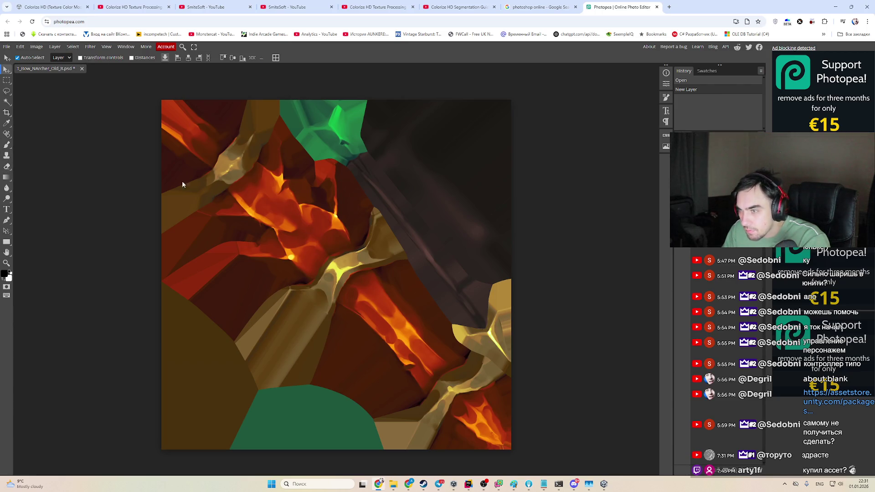
click(5, 147)
click(5, 274)
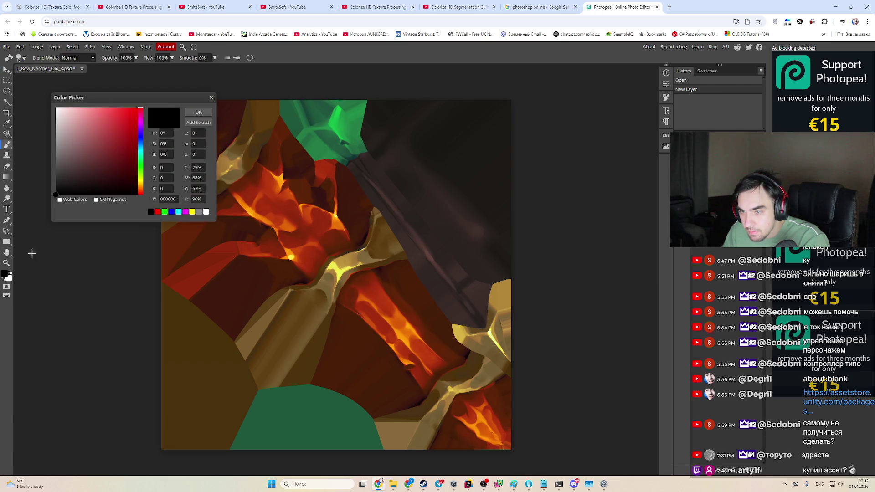
drag(127, 129, 135, 112)
drag(328, 151, 323, 200)
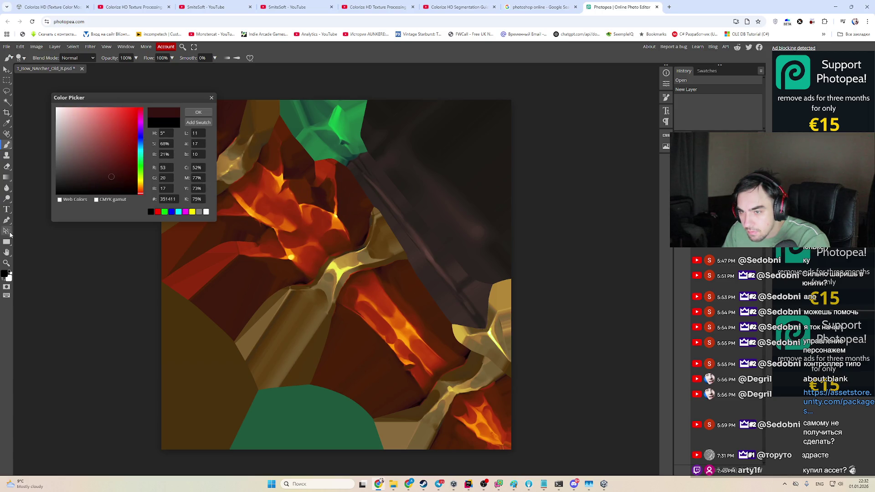
click(142, 165)
click(136, 111)
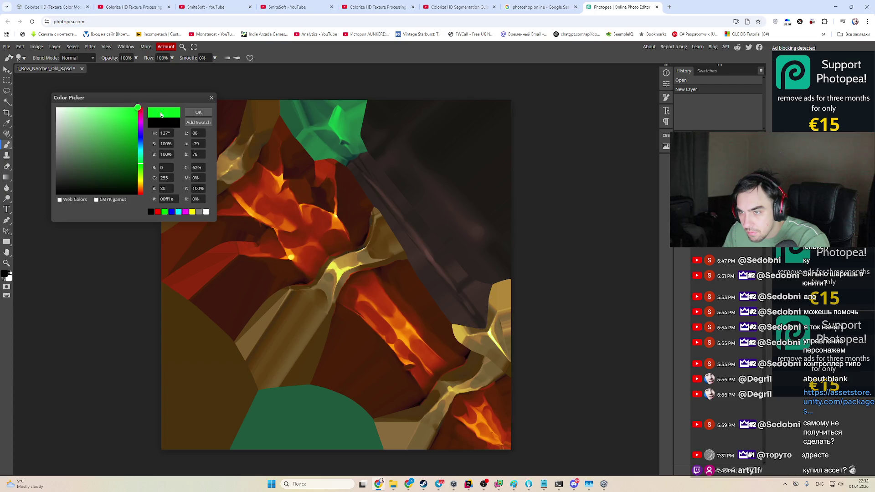
click(198, 112)
Step: Enlarge the brush and paint green over the entire canvas
right_click(204, 168)
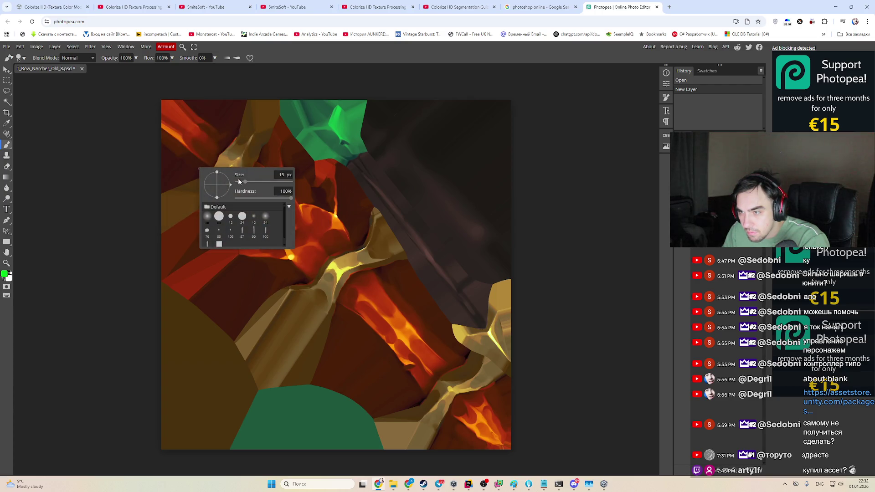
click(275, 184)
mouse_move(195, 163)
mouse_down()
mouse_move(156, 185)
mouse_move(282, 397)
mouse_move(448, 356)
mouse_move(205, 387)
mouse_move(200, 319)
mouse_move(319, 173)
mouse_move(448, 182)
mouse_up()
Step: Cycle the green layer through successive blend modes to preview recolours of the bow
key(shift+plus)
key(shift+plus)
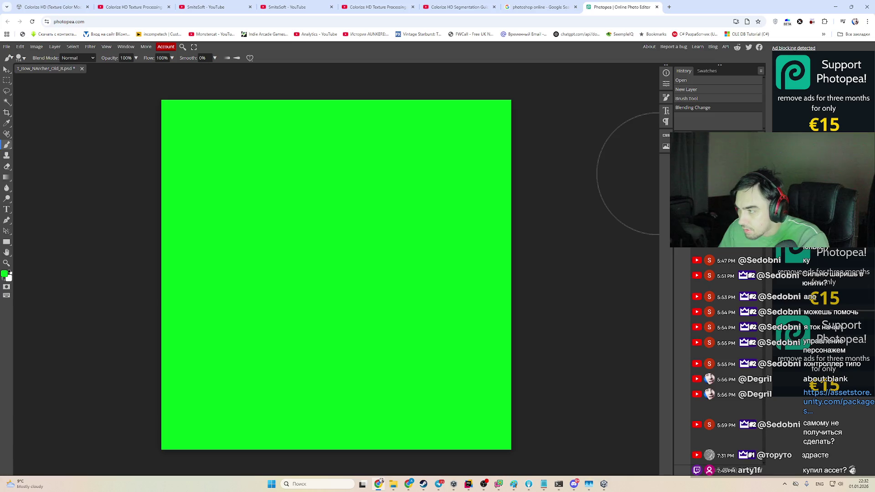
key(shift+plus)
key(shift+plus)
key(shift+plus)
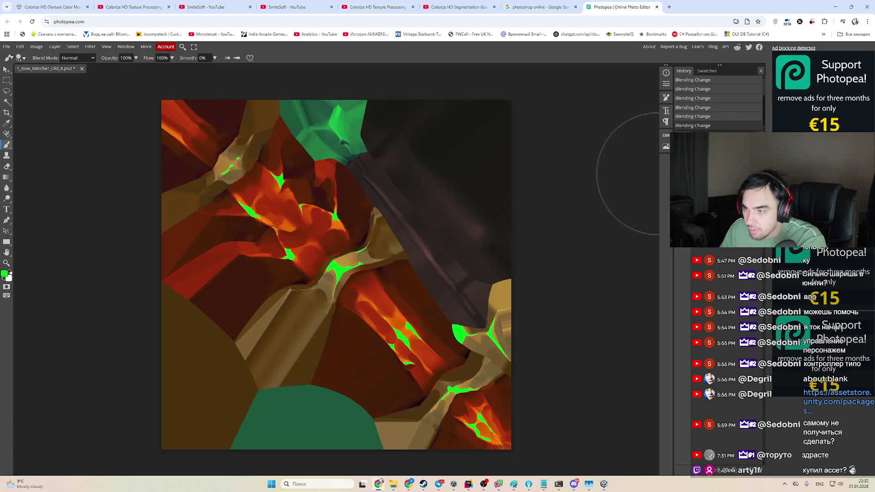
key(shift+plus)
key(shift+plus)
key(shift+plus)
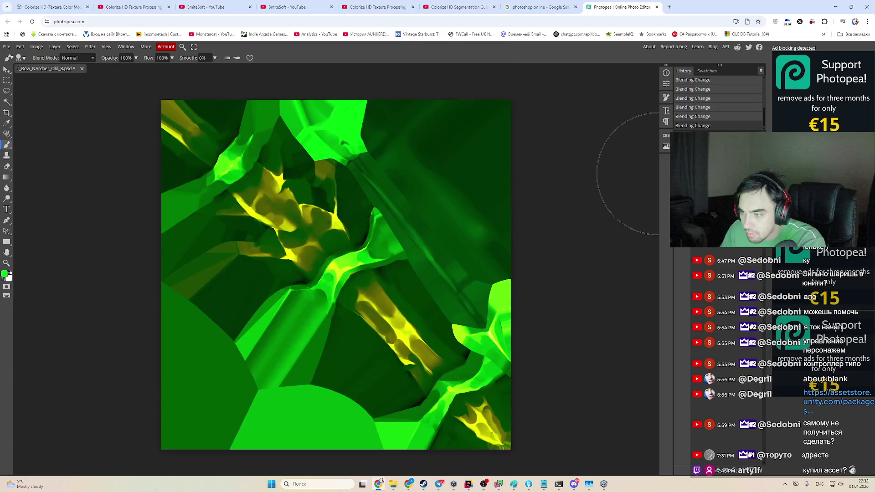
key(shift+plus)
key(shift+plus)
key(shift+plus)
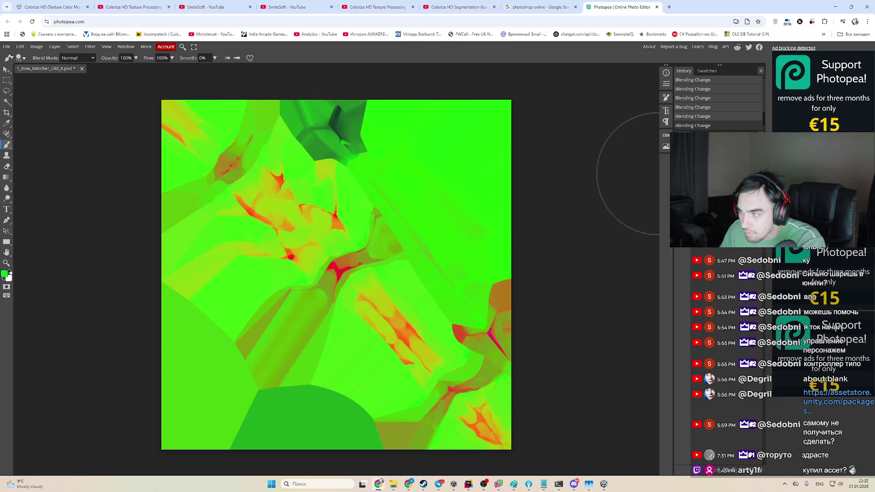
key(shift+plus)
key(shift+plus)
key(shift+plus)
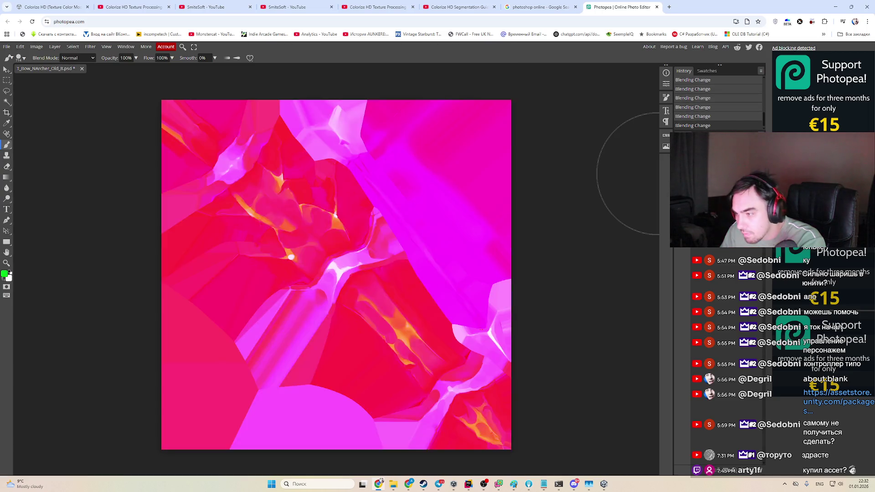
key(shift+plus)
key(shift+plus)
key(shift+plus)
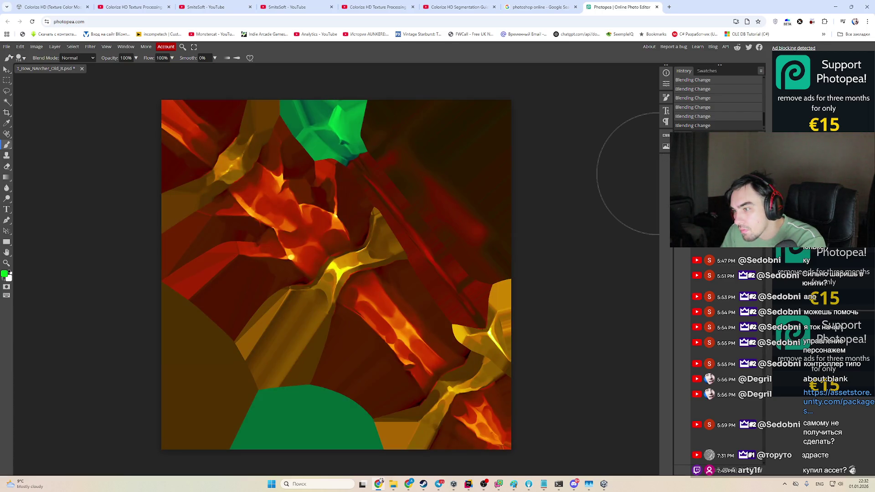
key(shift+plus)
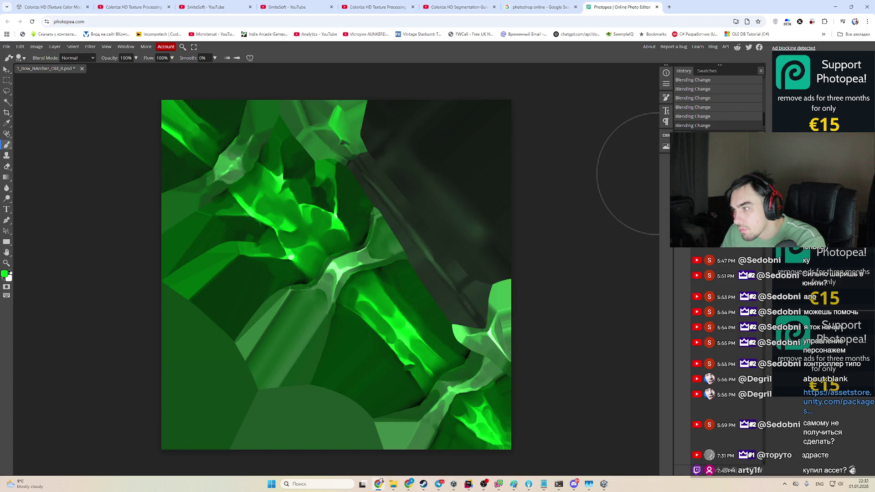
Step: Settle on the dark crimson blend mode and duplicate the layer with Ctrl+J
key(shift+minus)
key(shift+plus)
key(shift+minus)
key(shift+plus)
key(shift+plus)
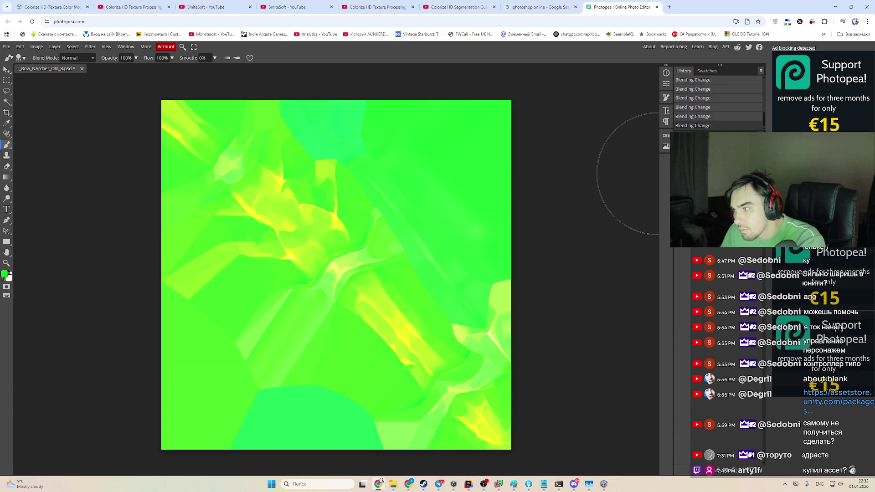
key(shift+plus)
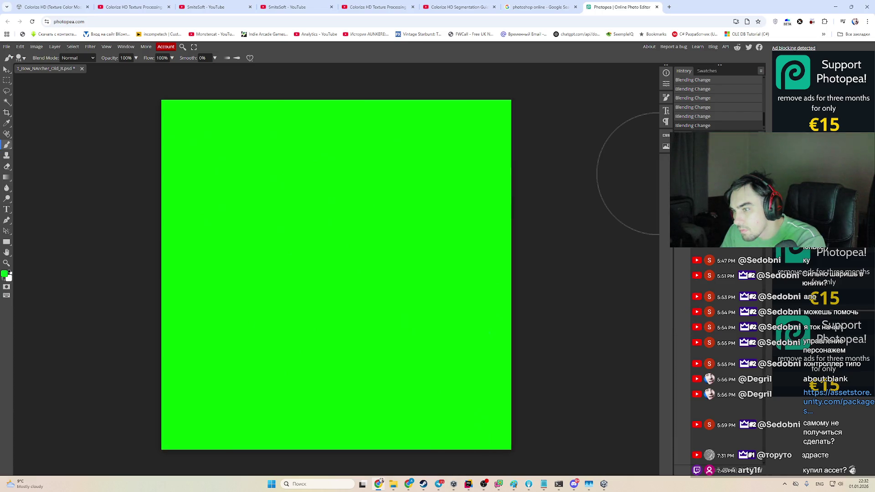
key(shift+plus)
key(shift+plus)
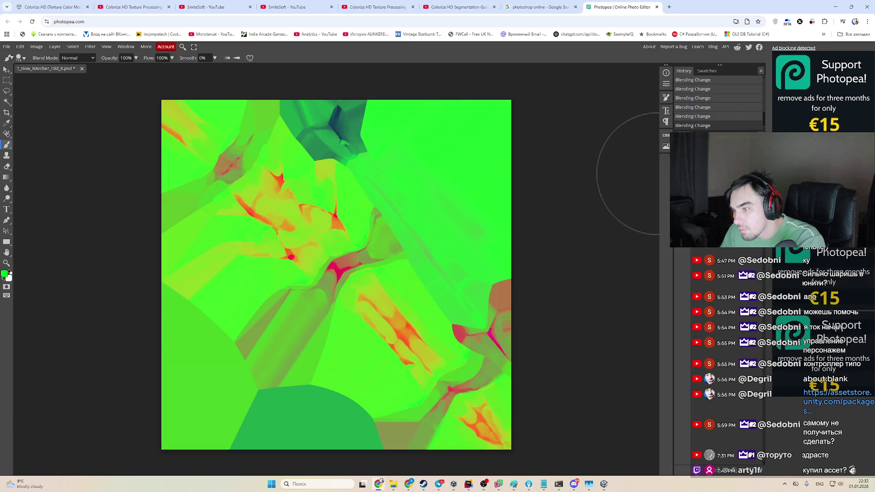
key(shift+plus)
key(shift+plus)
key(shift+plus)
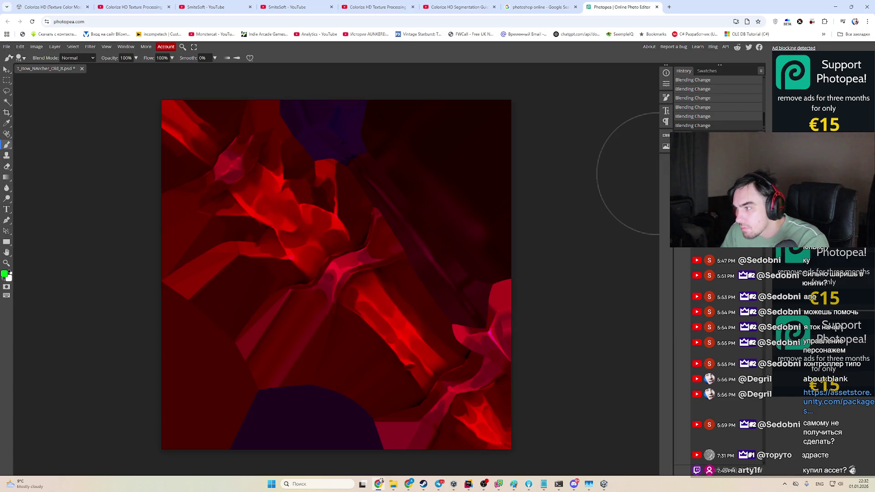
key(ctrl+j)
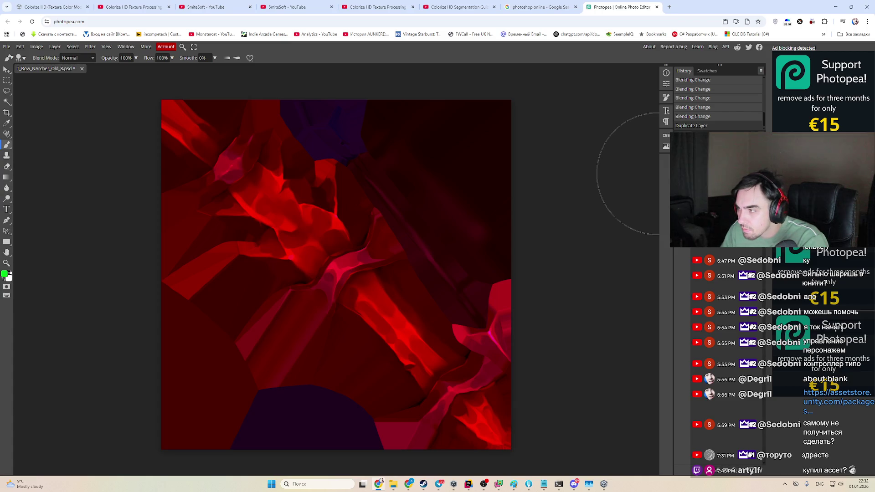
Step: Cycle the duplicate layer's blend modes, comparing textured and flat high-contrast looks
key(shift+plus)
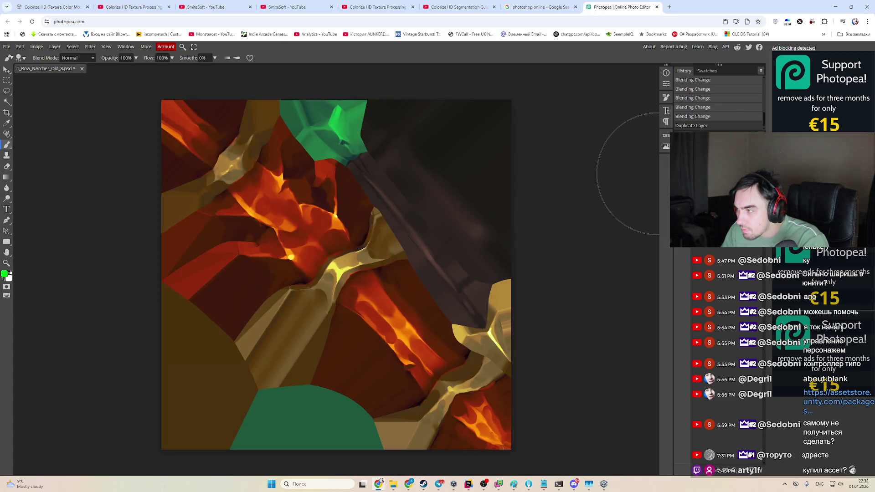
key(shift+plus)
key(shift+plus)
key(shift+plus)
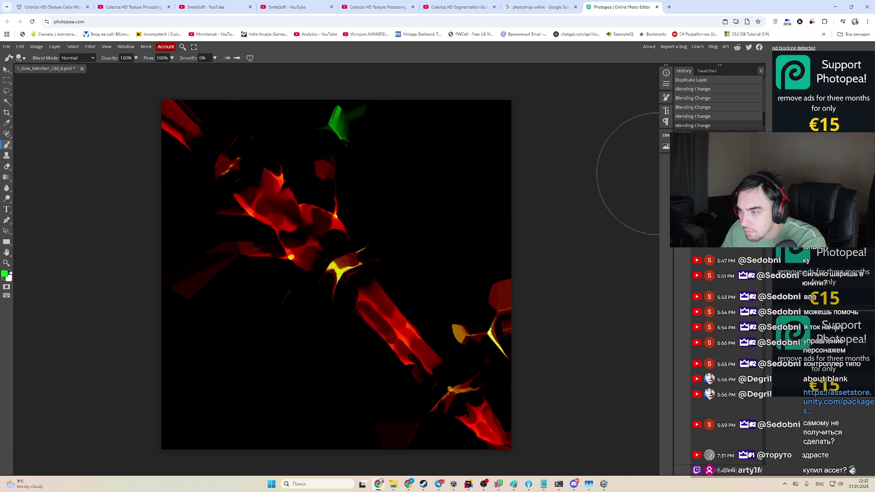
key(shift+plus)
key(shift+plus)
key(shift+plus)
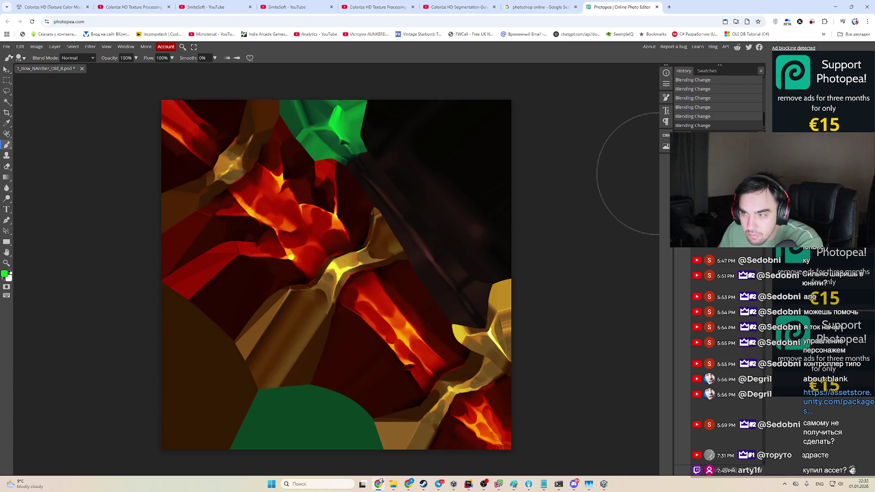
key(shift+plus)
key(shift+plus)
key(shift+plus)
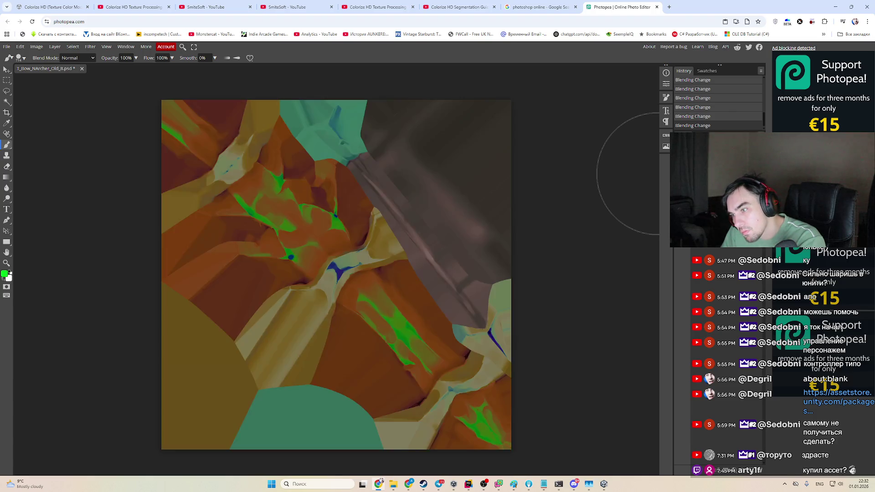
key(shift+plus)
key(shift+plus)
key(shift+plus)
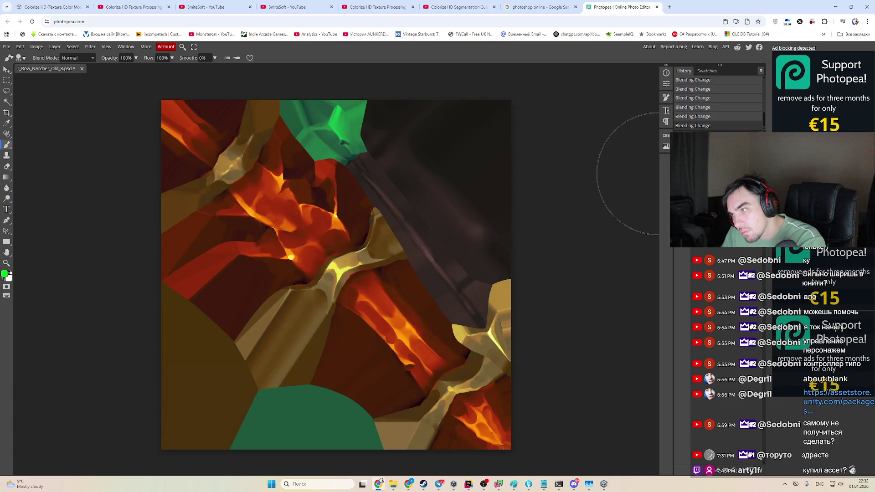
key(shift+minus)
key(shift+minus)
key(shift+minus)
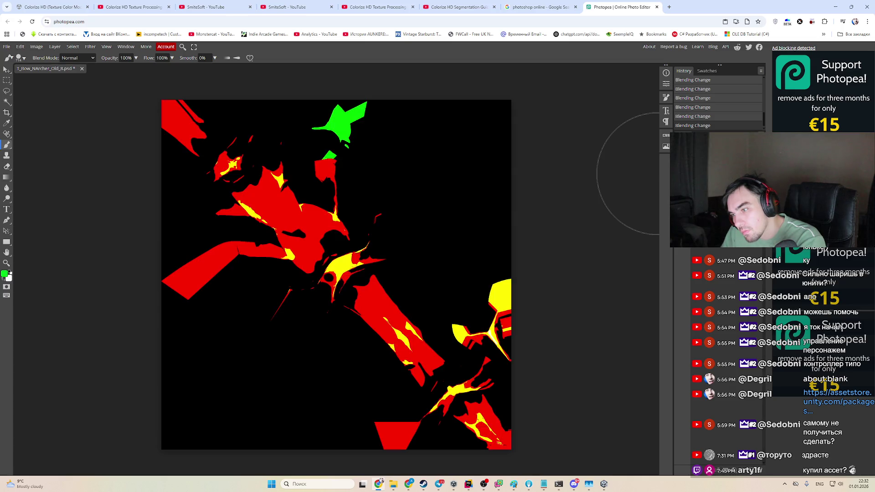
key(shift+minus)
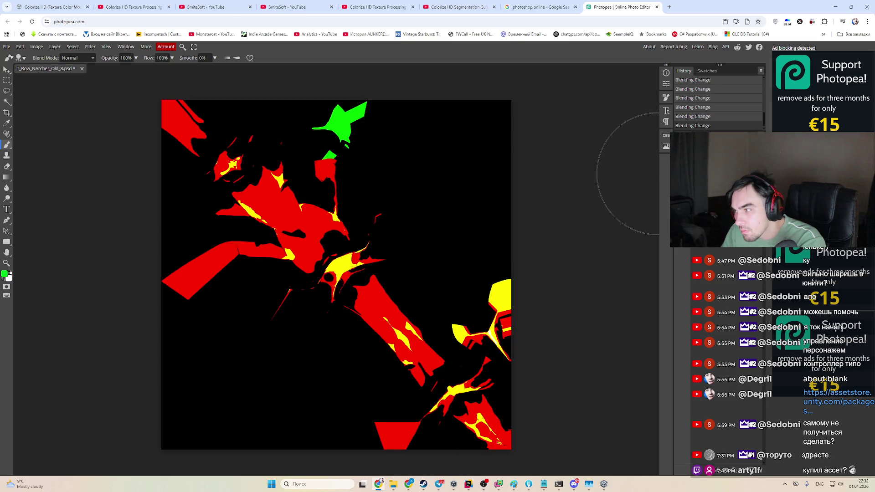
key(shift+plus)
key(shift+minus)
key(shift+plus)
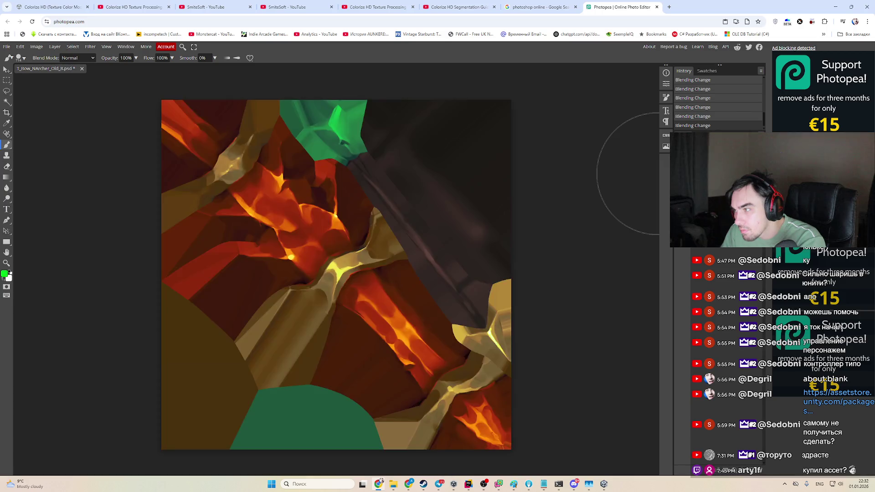
key(shift+plus)
key(shift+minus)
key(shift+minus)
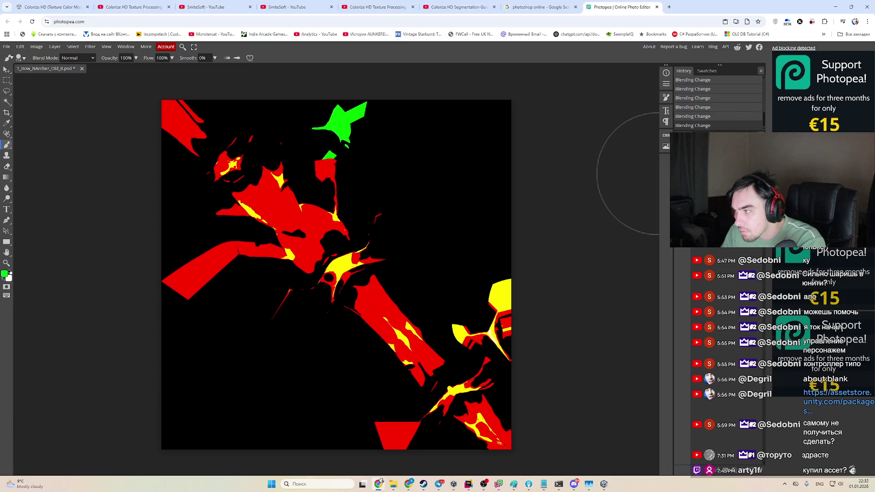
Step: Drop the duplicate's opacity to 50% and try red, green and yellow-green blend modes
key(5)
key(shift+plus)
key(shift+minus)
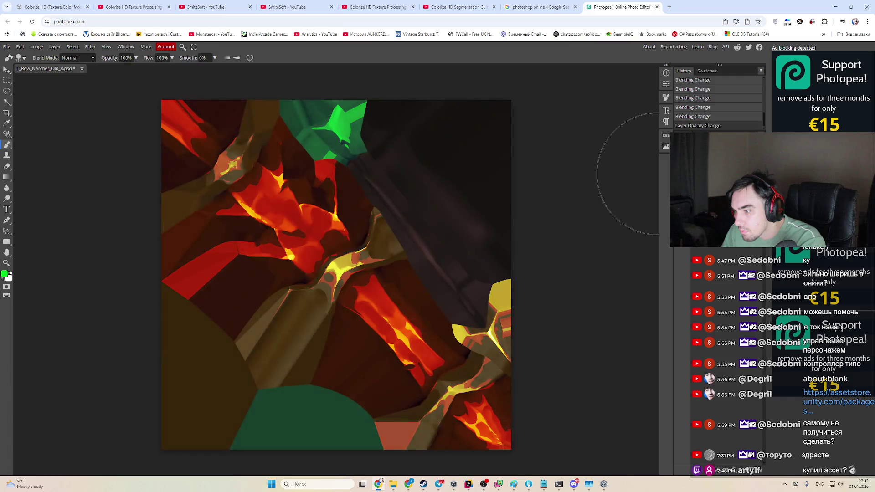
key(shift+plus)
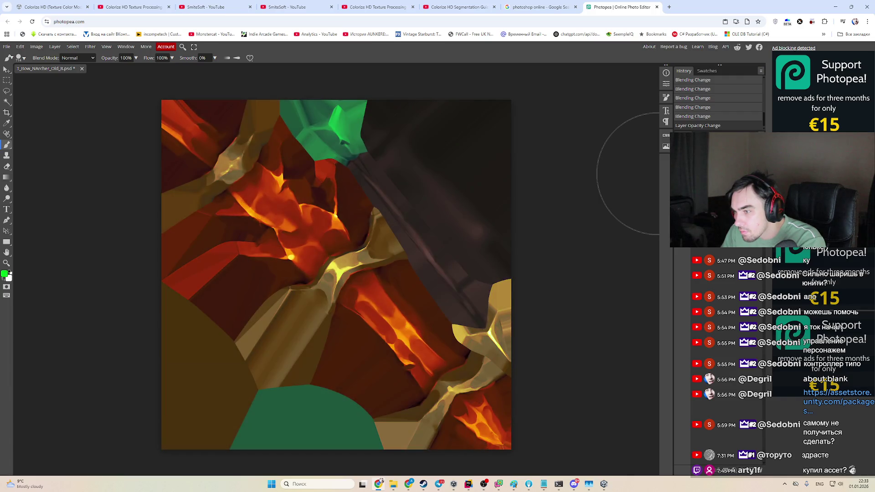
key(shift+minus)
key(shift+plus)
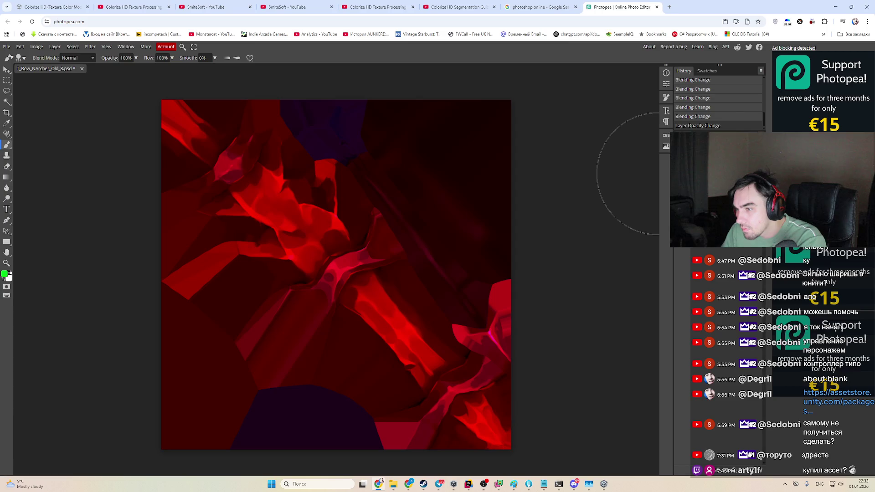
key(shift+plus)
key(shift+plus)
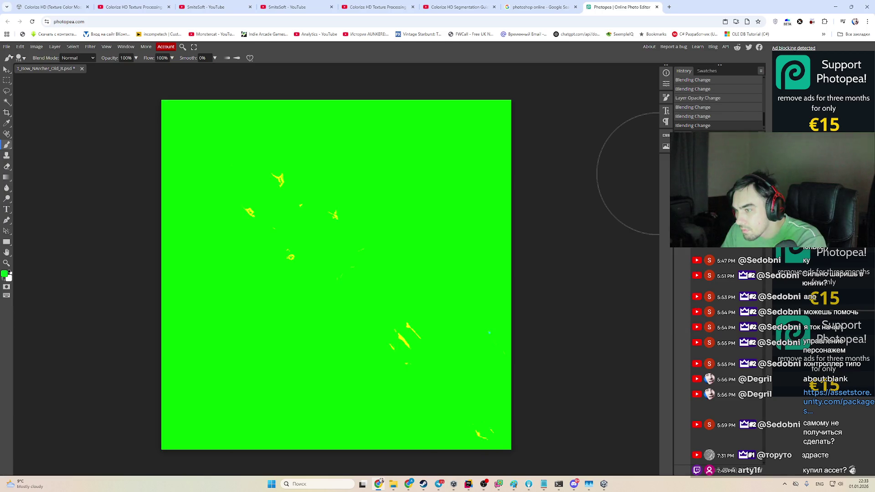
key(shift+plus)
key(shift+plus)
key(shift+plus)
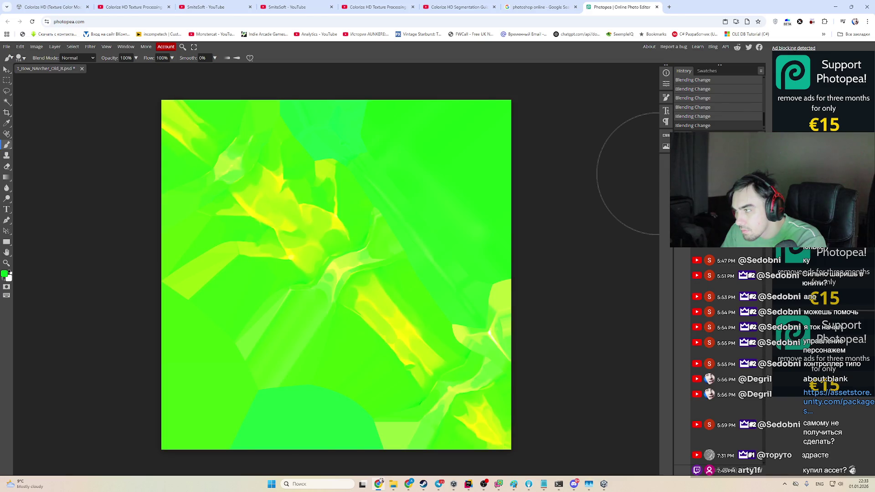
Step: Test fading the layer's opacity, restore 50%, and settle on the green-tinted blend mode
key(6)
key(4)
key(2)
key(0)
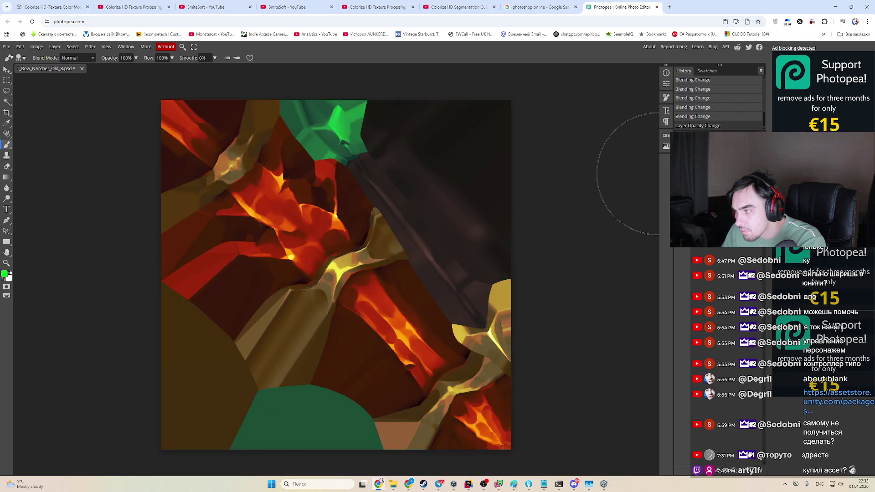
key(5)
key(shift+plus)
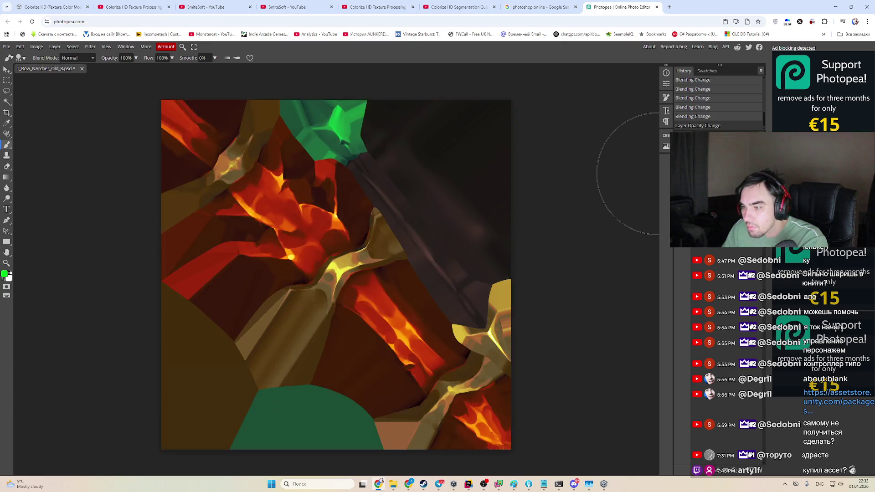
key(shift+plus)
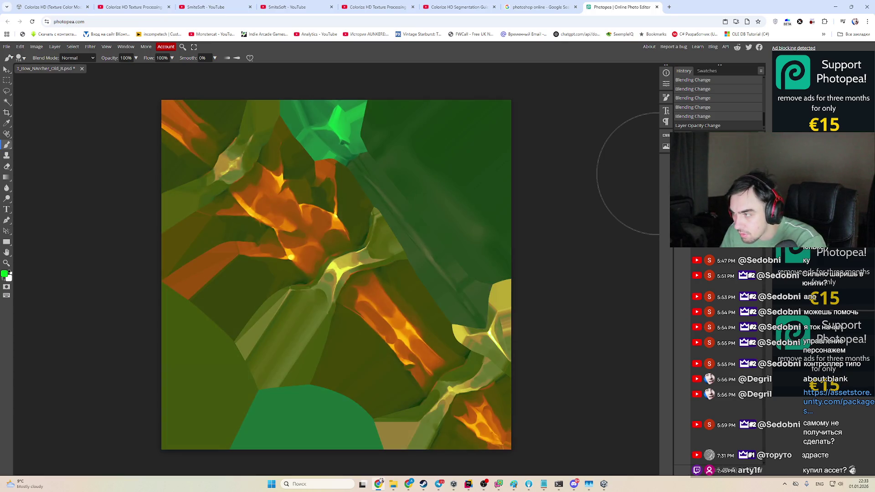
Step: Apply a Gaussian Blur with a greatly increased radius to the bow texture layer
click(90, 47)
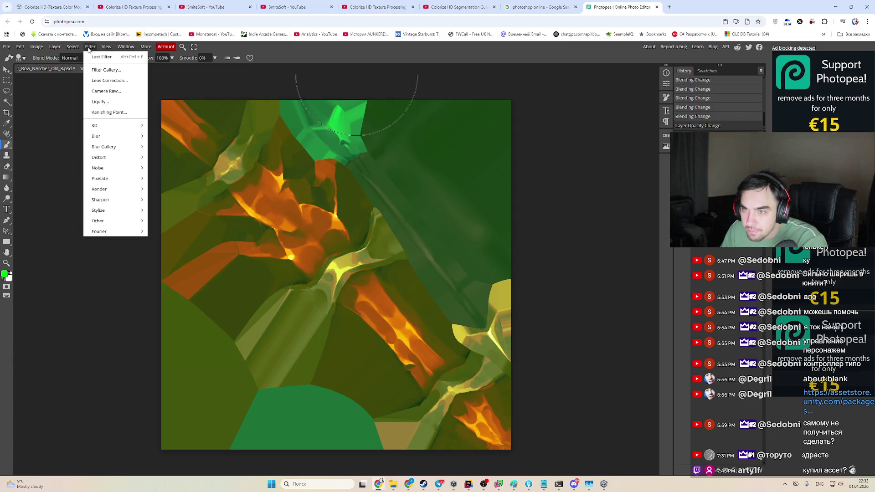
mouse_move(120, 147)
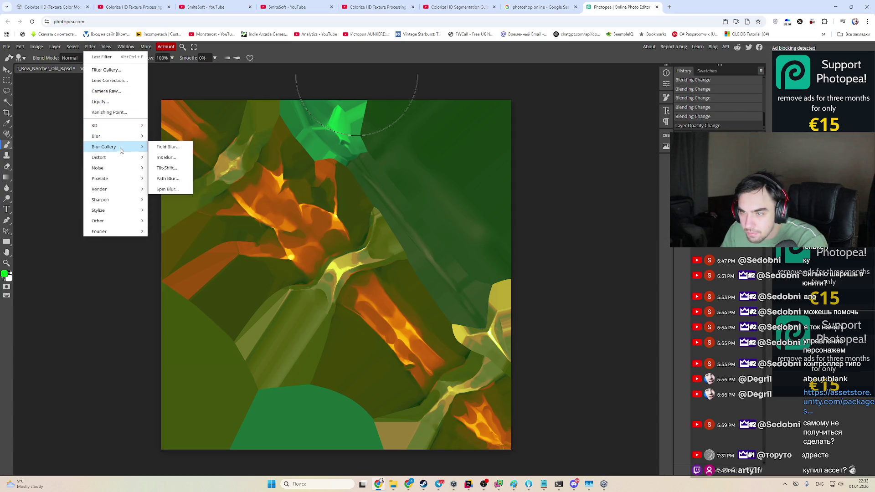
click(159, 72)
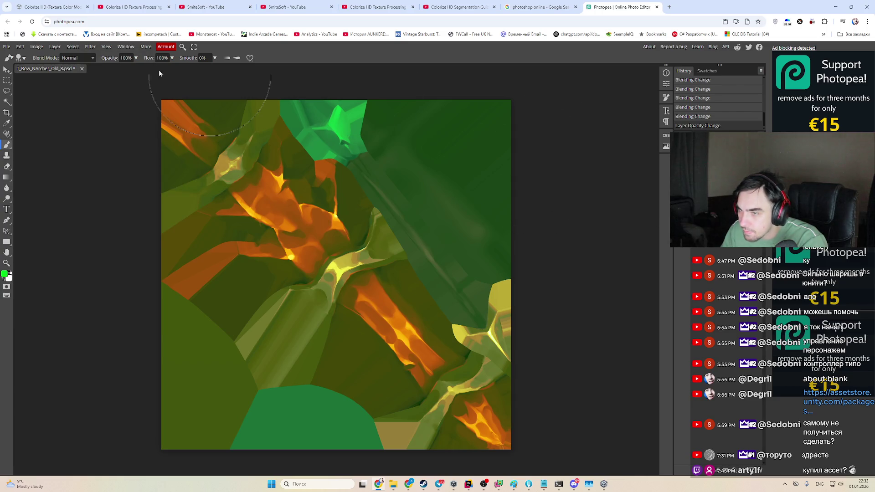
click(90, 46)
mouse_move(123, 136)
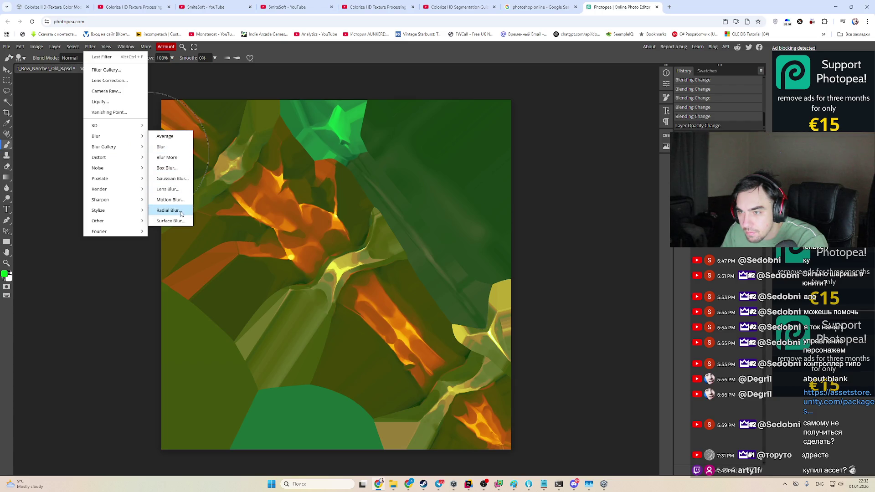
click(172, 178)
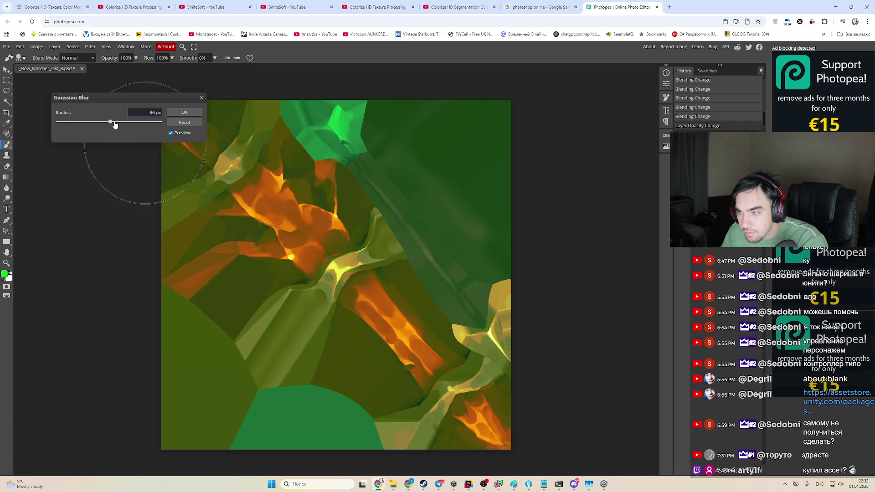
mouse_move(114, 125)
mouse_down()
mouse_move(169, 123)
mouse_move(73, 136)
mouse_move(135, 137)
mouse_up()
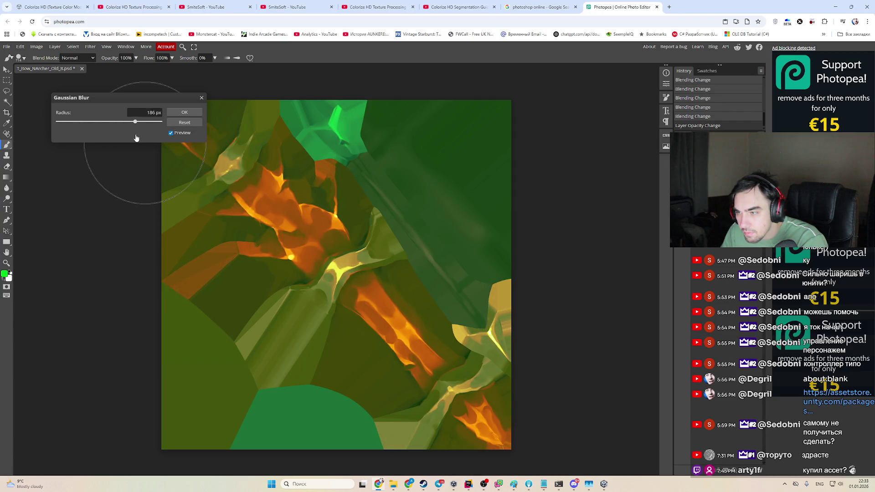
click(184, 112)
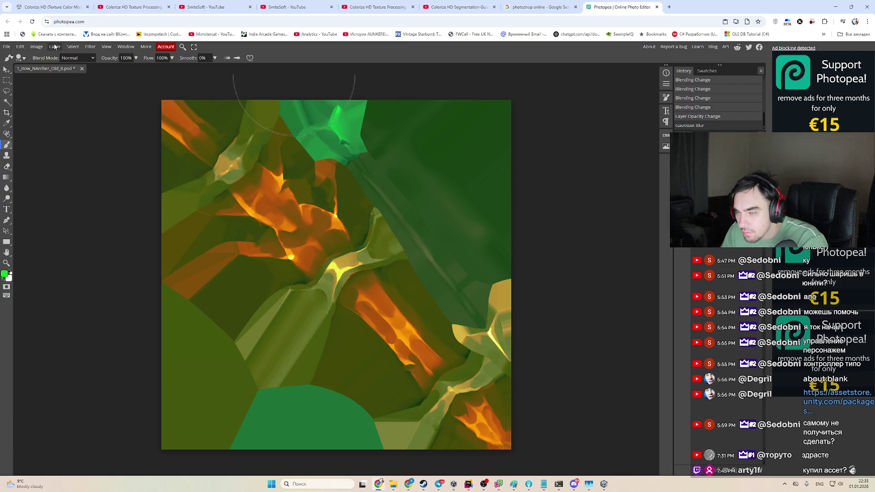
Step: Apply Filter > Noise > Despeckle to the layer
click(72, 46)
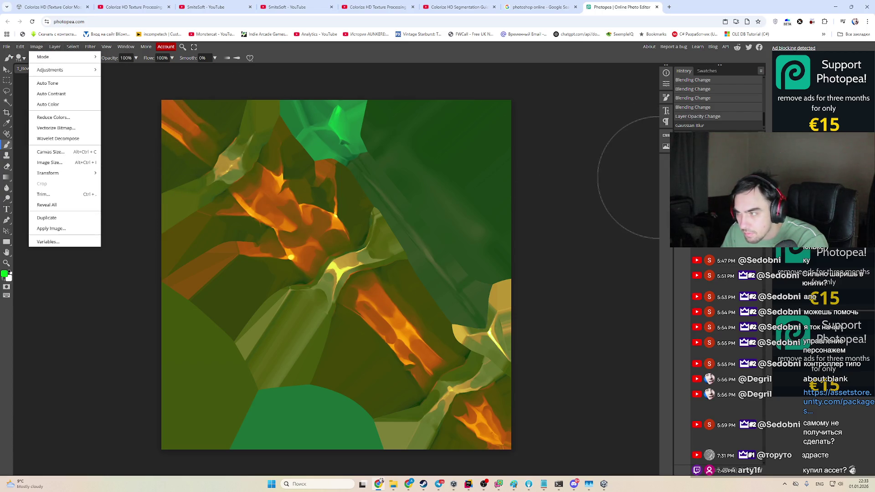
click(628, 178)
click(93, 47)
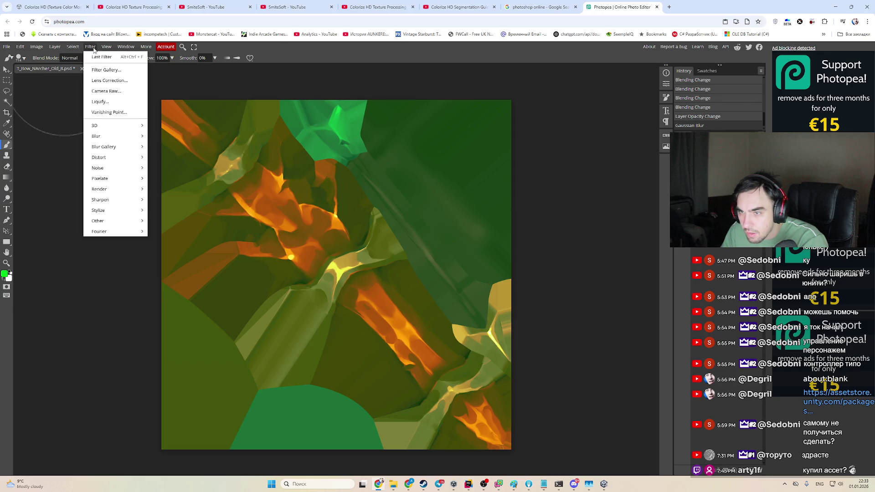
mouse_move(111, 169)
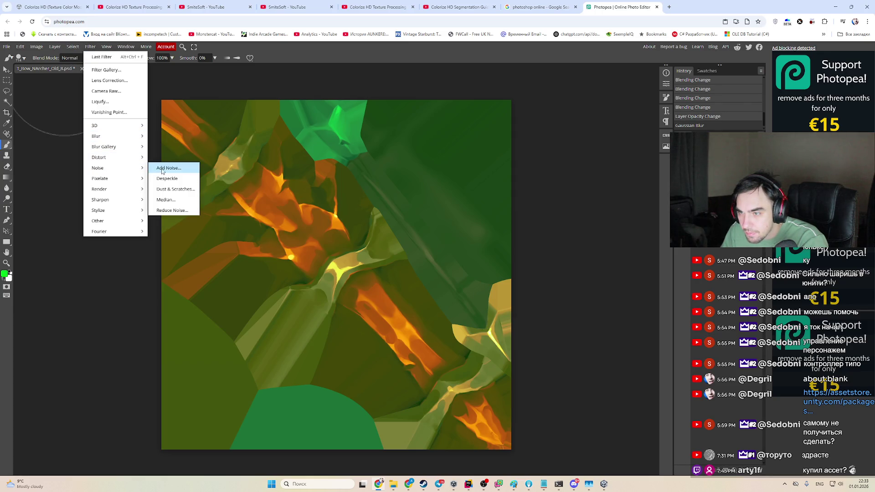
click(178, 180)
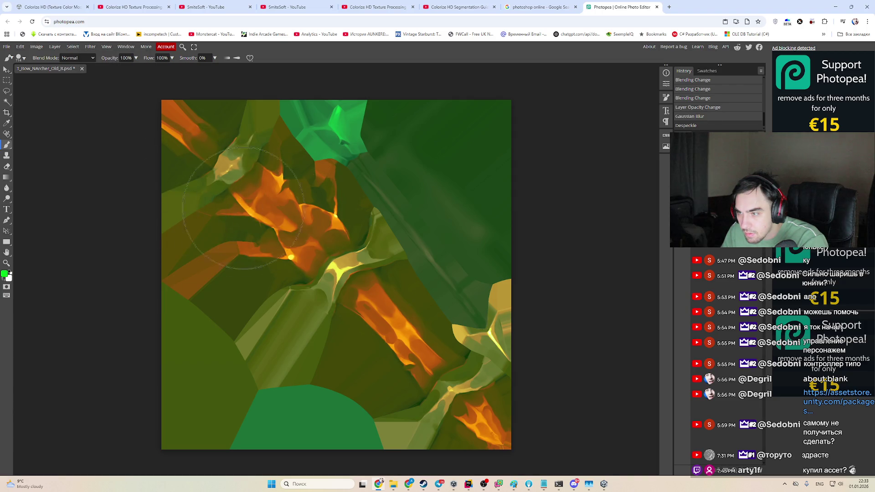
Step: Paint a stroke over the upper-right green area, then render Filter > Render > Clouds
click(410, 227)
drag(464, 227, 396, 158)
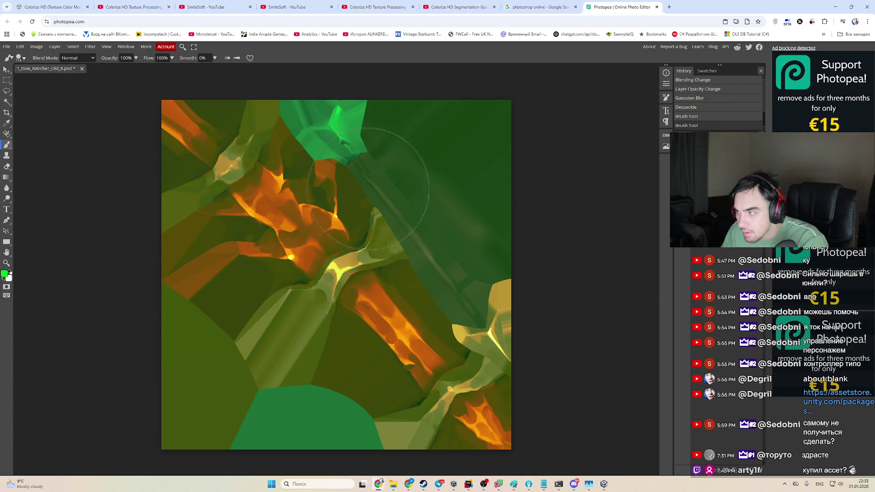
click(93, 46)
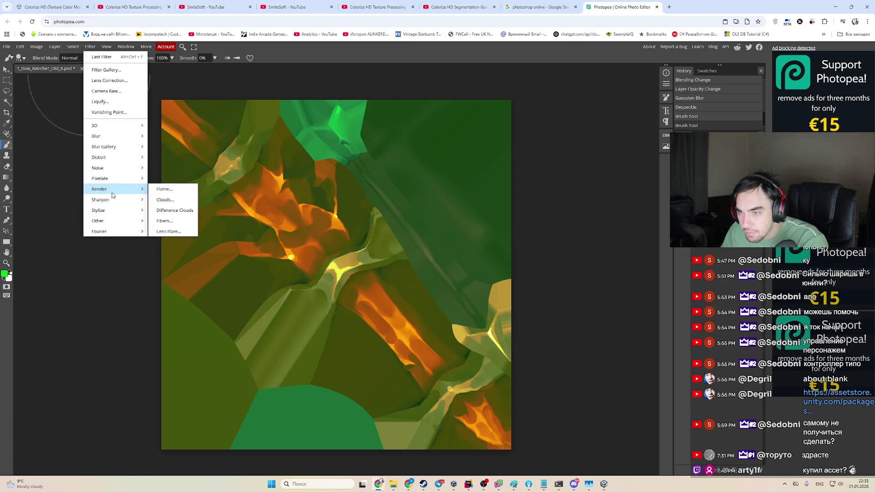
mouse_move(118, 204)
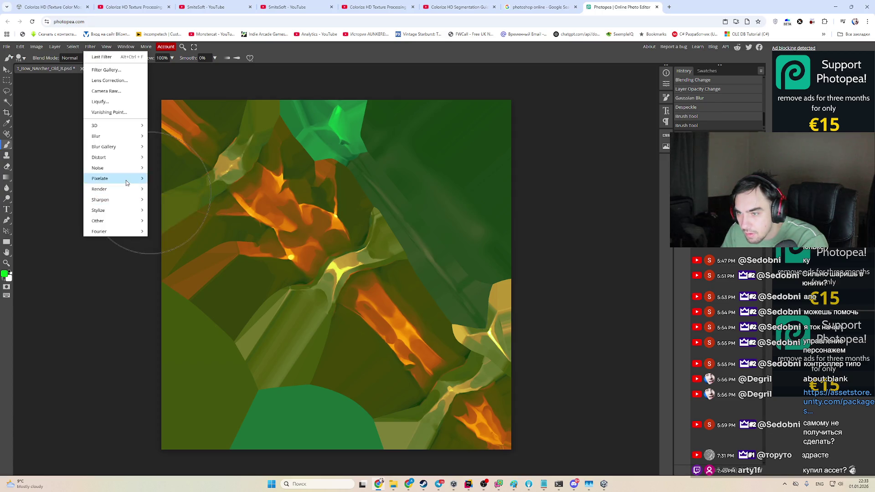
mouse_move(113, 188)
click(161, 200)
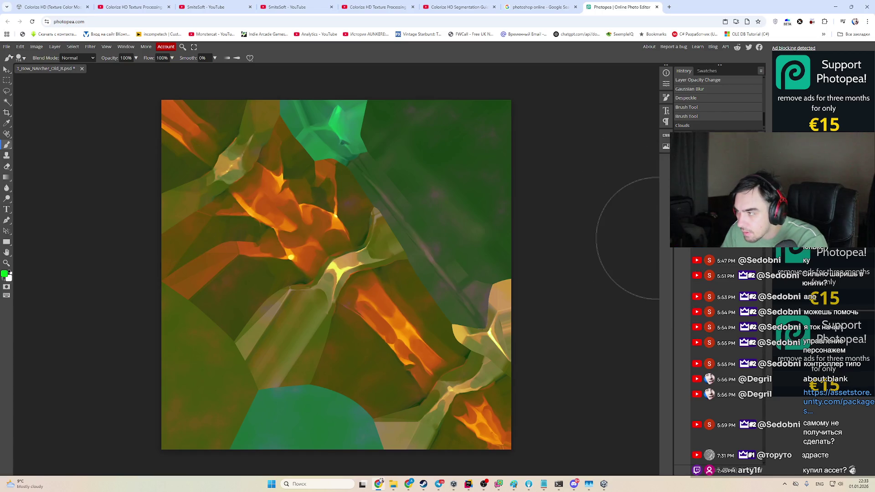
Step: Cycle the clouded layer's blend modes past the green tints to the dark red-brown look
key(shift+plus)
key(shift+plus)
key(shift+plus)
key(shift+plus)
key(shift+plus)
key(shift+plus)
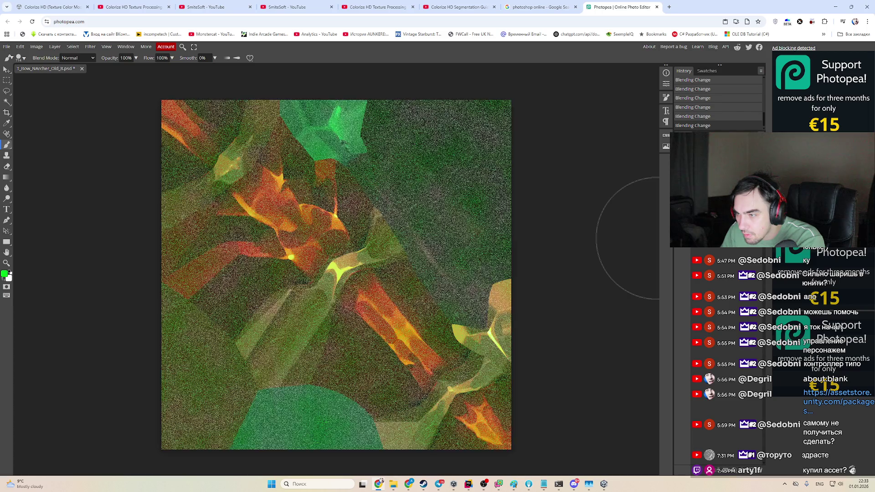
key(shift+plus)
key(shift+plus)
key(shift+plus)
key(shift+plus)
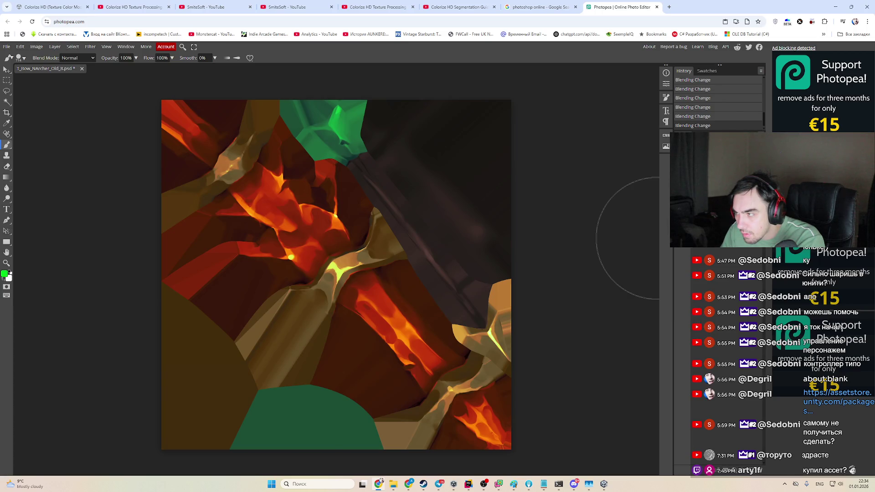
key(shift+plus)
key(shift+plus)
key(shift+plus)
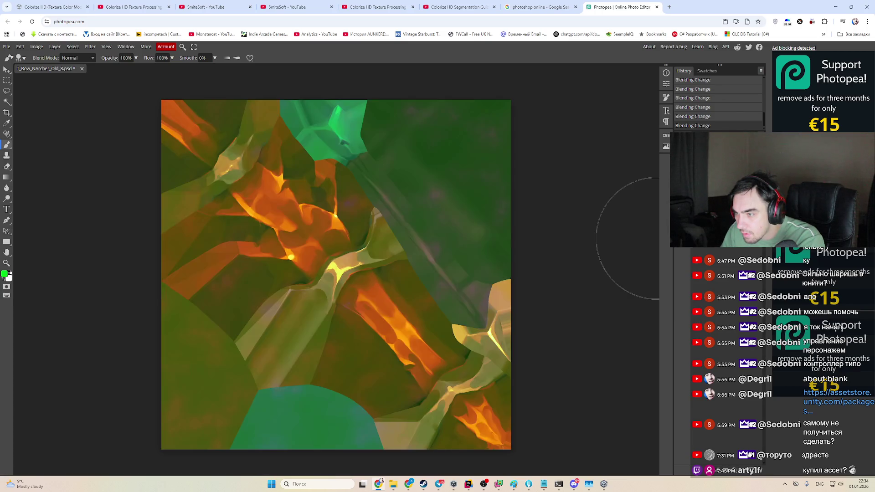
key(shift+plus)
key(shift+plus)
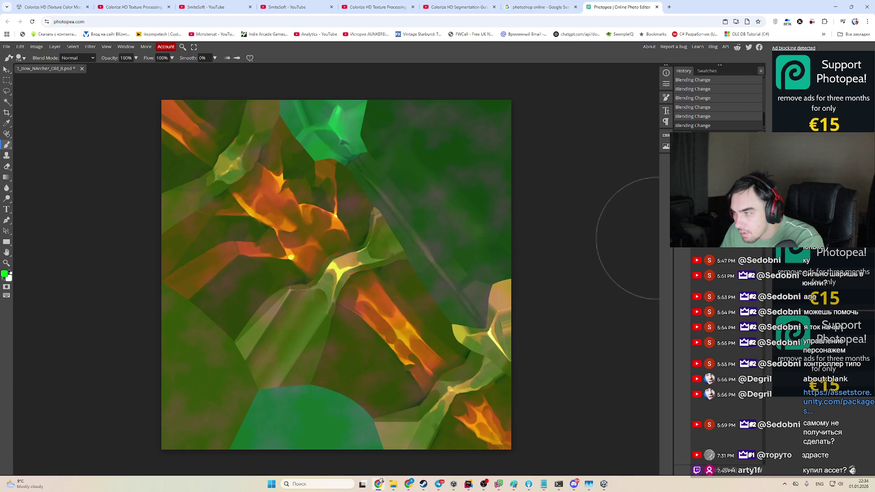
key(shift+plus)
key(shift+plus)
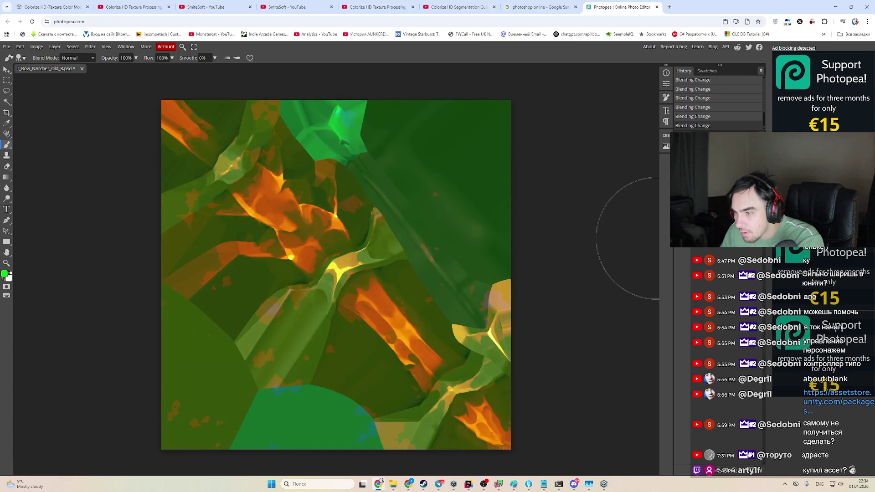
key(shift+plus)
key(shift+plus)
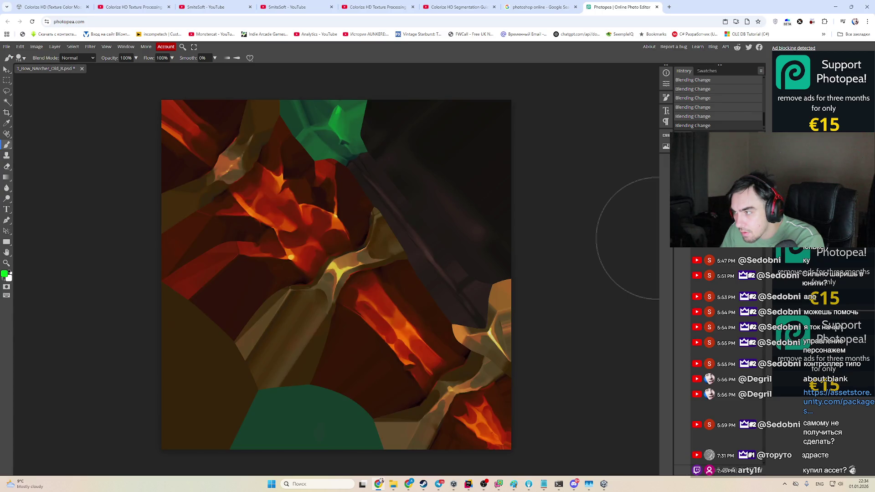
key(shift+plus)
key(shift+plus)
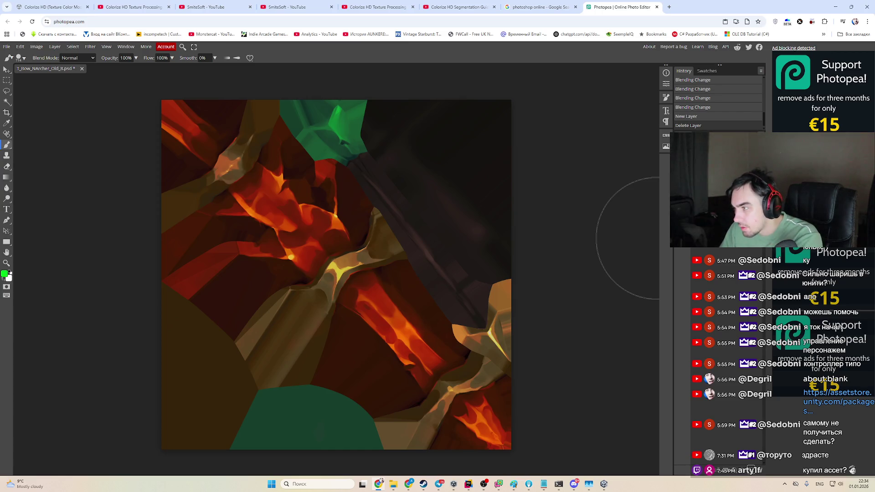
Step: Duplicate the layer, move it up, and cycle its blend mode to a red-on-black look
key(ctrl+j)
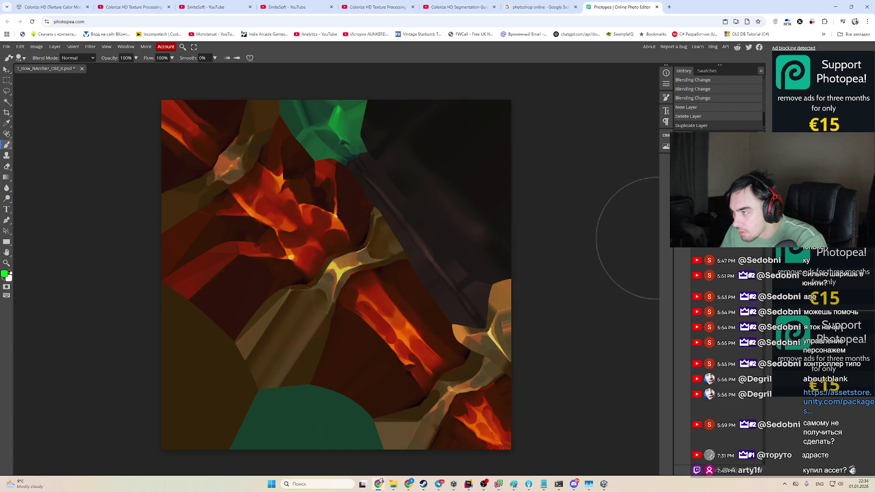
key(ctrl+bracketright)
key(shift+plus)
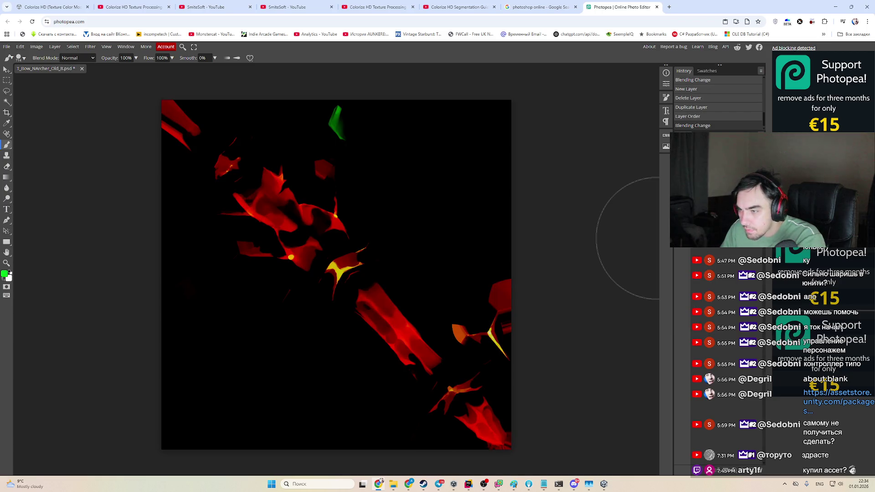
key(shift+plus)
key(shift+plus)
key(shift+plus)
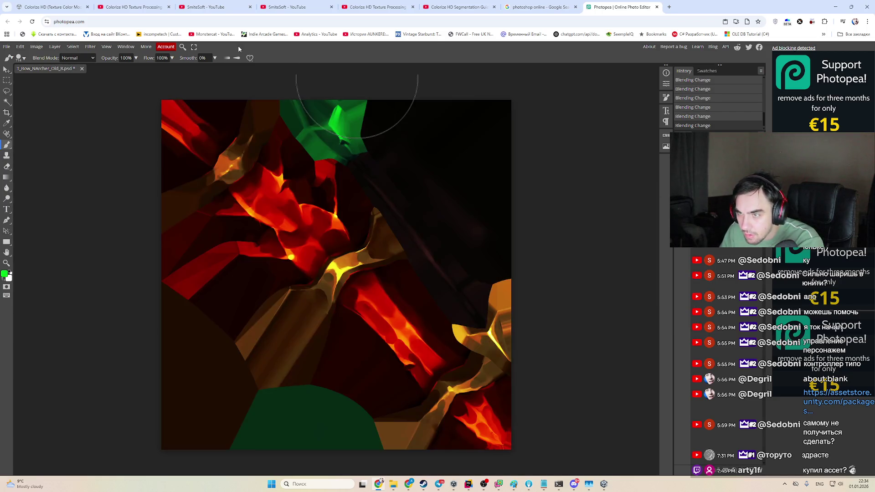
key(shift+plus)
key(shift+plus)
key(shift+plus)
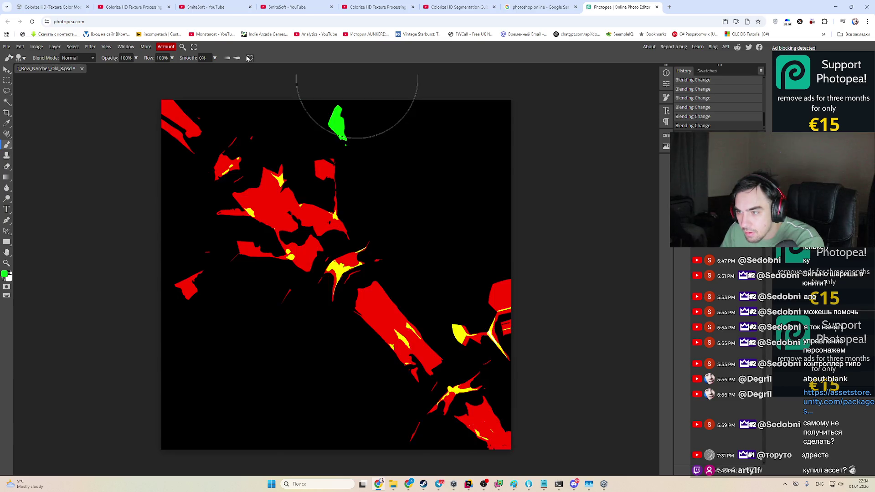
key(shift+plus)
key(shift+plus)
key(shift+plus)
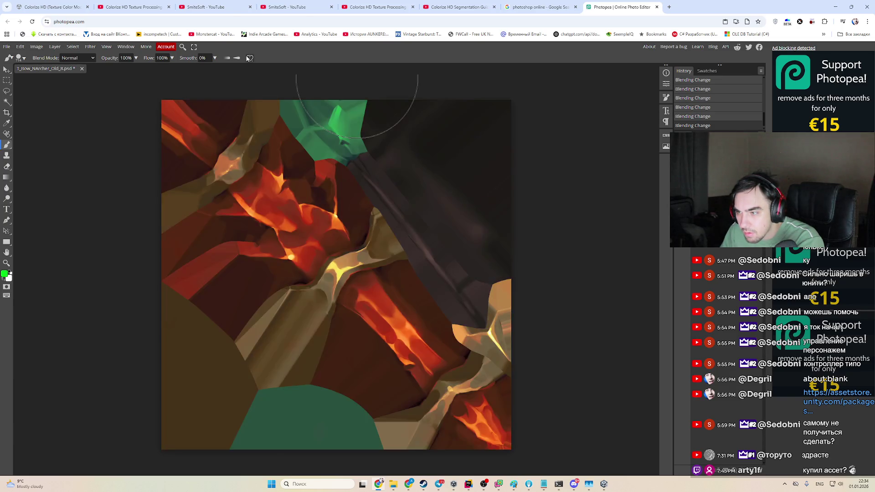
key(shift+plus)
key(shift+plus)
key(shift+plus)
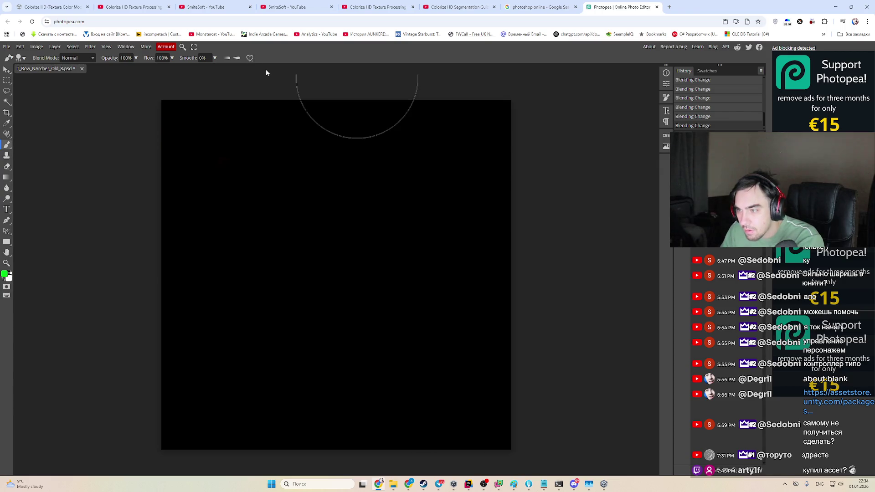
key(shift+plus)
key(shift+plus)
Step: Apply a Ripple distortion filter at amount 999 to the layer
click(90, 47)
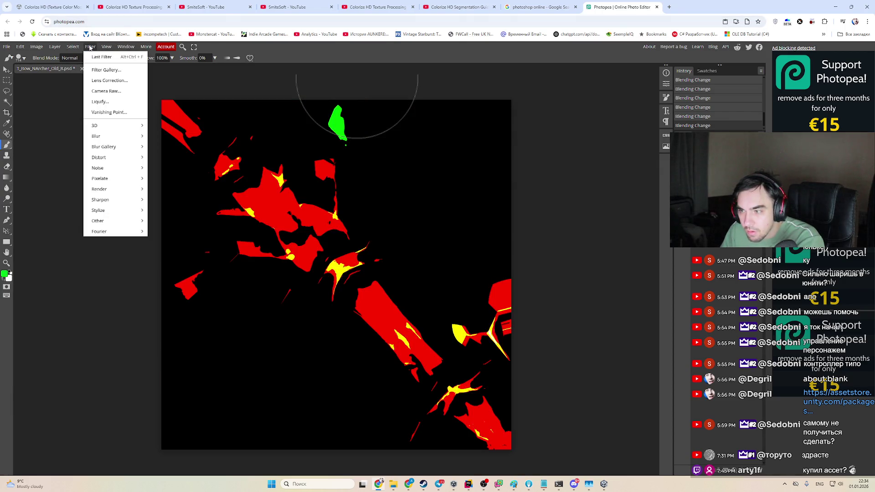
mouse_move(132, 157)
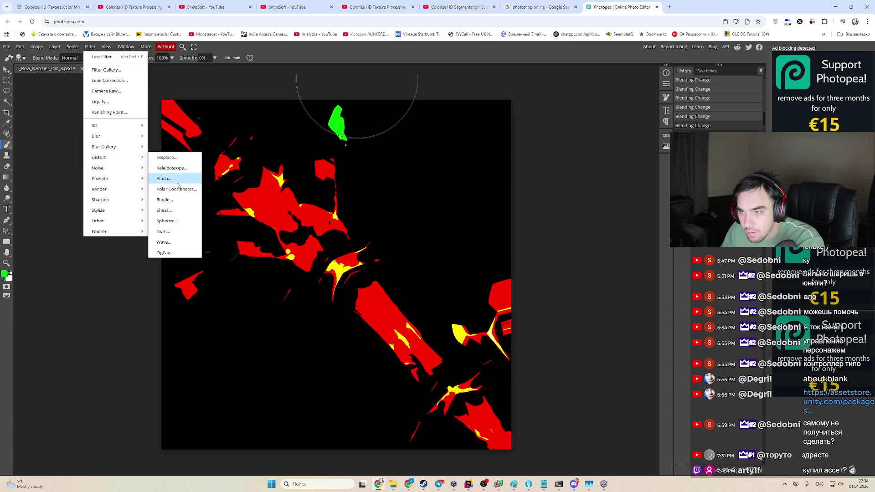
click(181, 202)
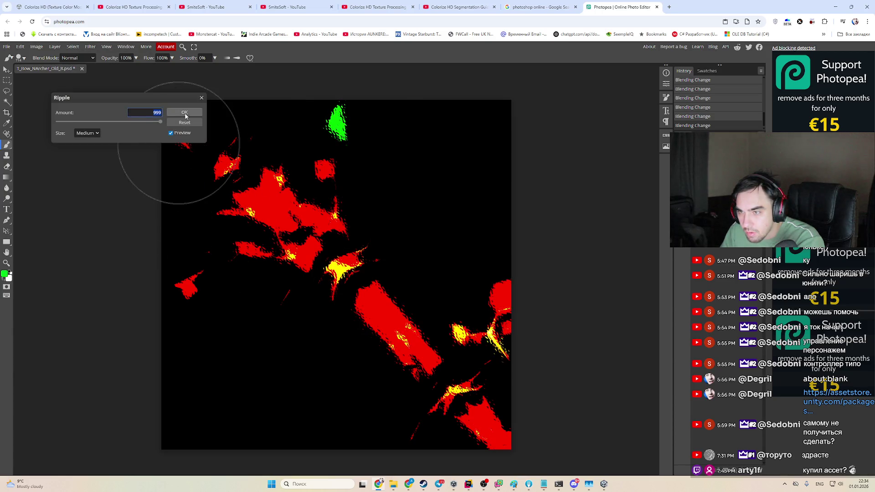
click(185, 113)
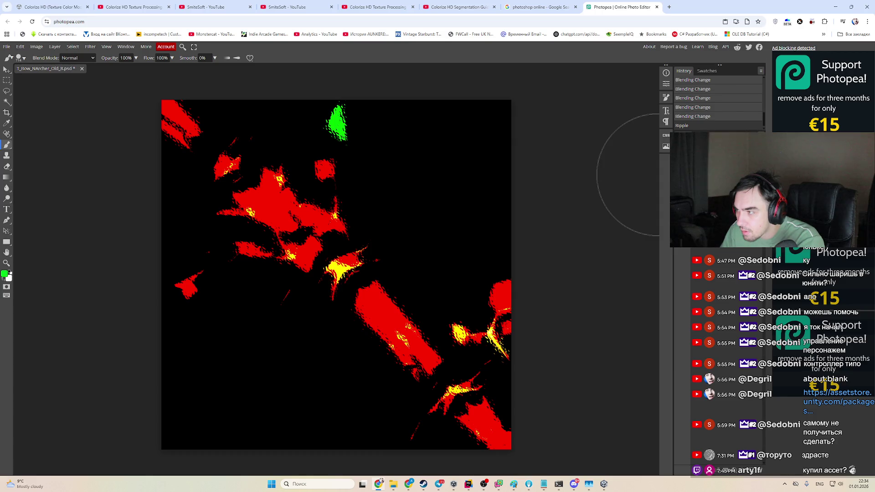
Step: Cycle the layer's blend mode until the texture glows red, then bring up the adjustment layer list
click(697, 146)
click(686, 287)
scroll(696, 147, down, 3)
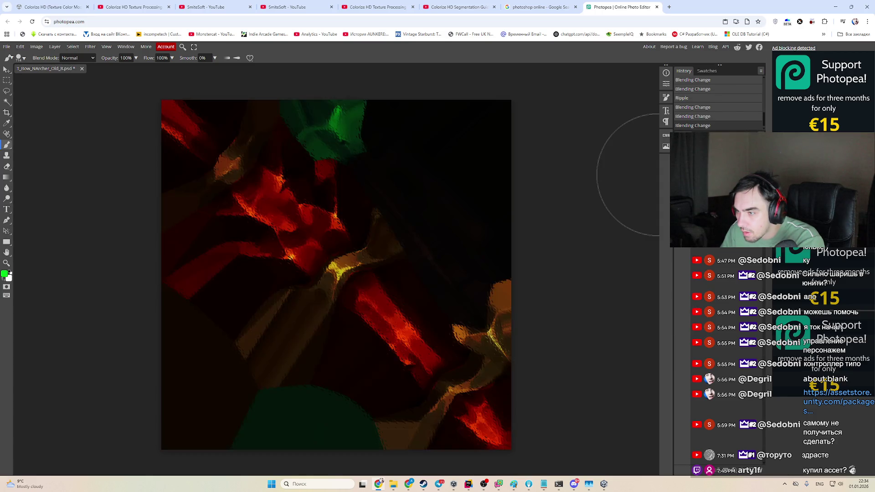
scroll(697, 146, down, 4)
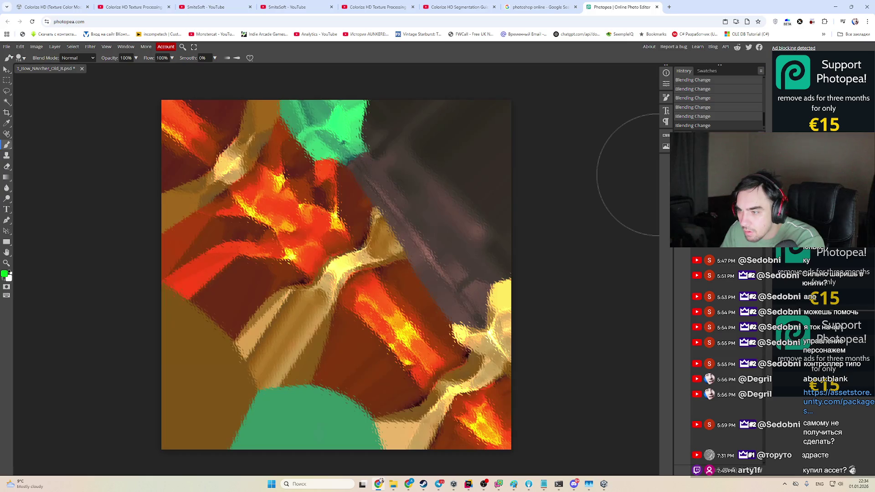
scroll(697, 147, down, 4)
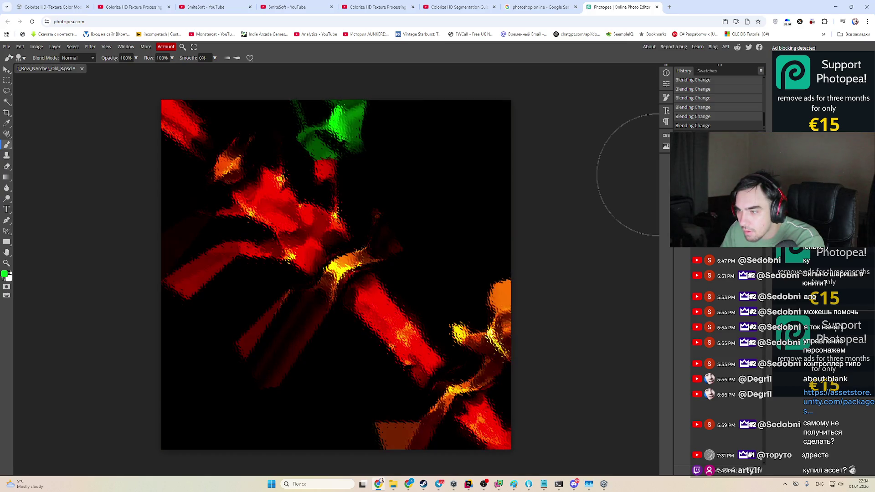
scroll(697, 146, down, 1)
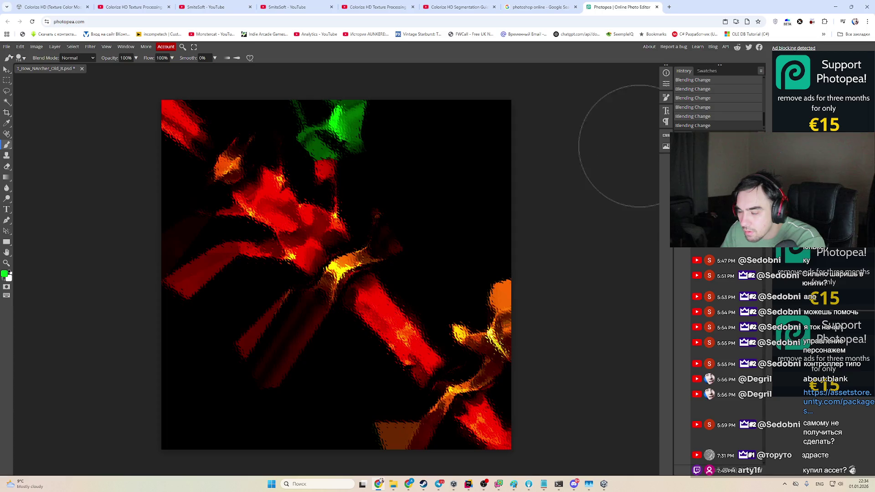
click(705, 470)
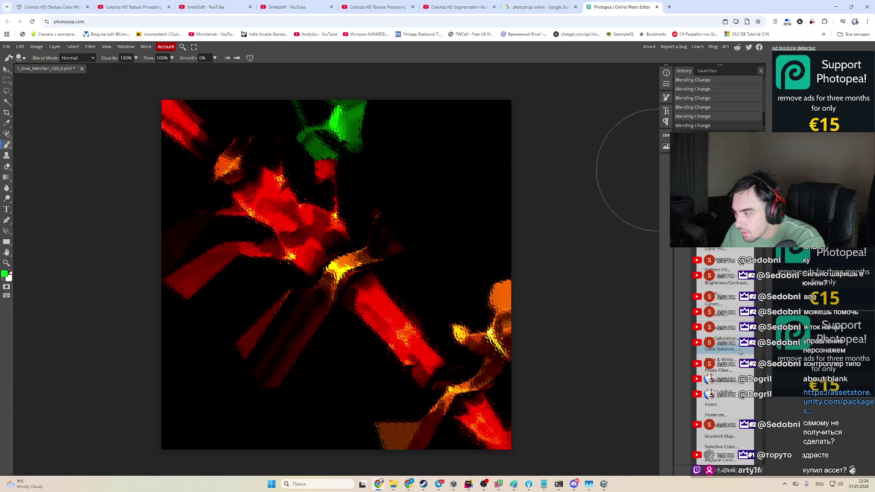
Step: Add a Color Balance adjustment with Cyan-Red at -22 and tune top-layer opacity for red-purple tones
click(720, 349)
mouse_move(605, 130)
mouse_down()
mouse_move(597, 133)
mouse_move(638, 132)
mouse_move(610, 132)
mouse_move(588, 151)
mouse_move(611, 175)
mouse_move(556, 175)
mouse_move(633, 178)
mouse_up()
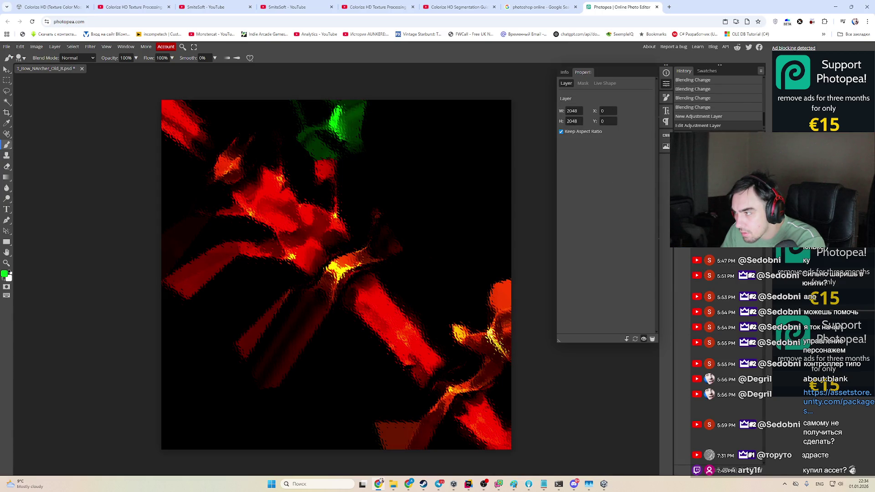
key(3)
key(0)
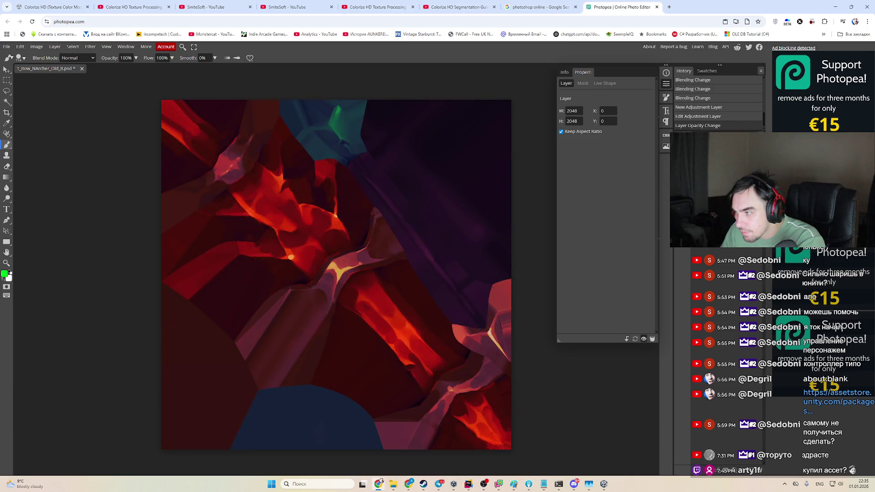
key(0)
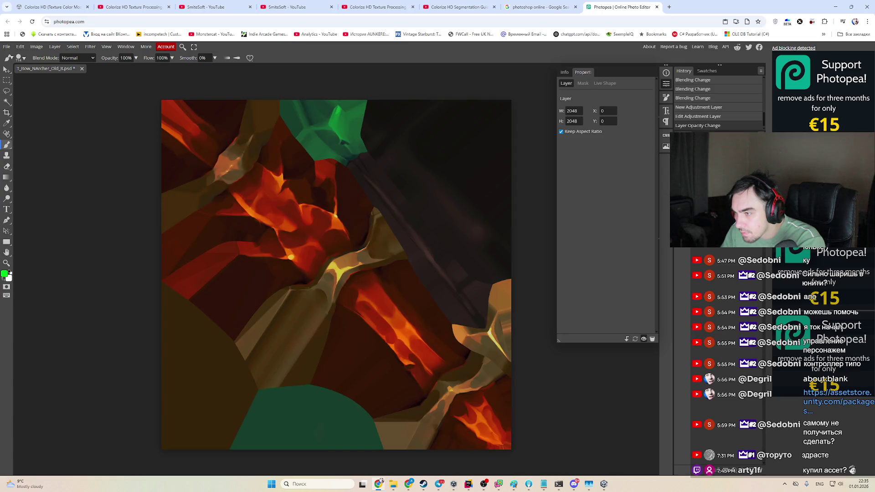
key(0)
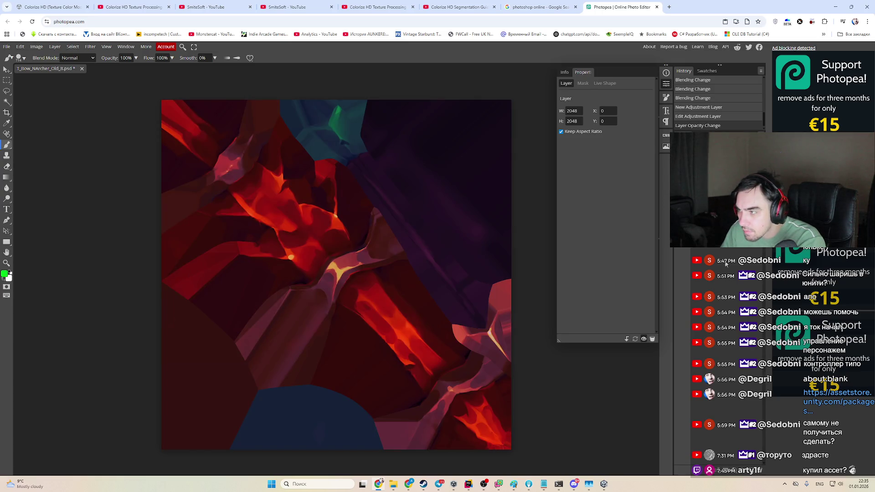
drag(439, 302, 445, 295)
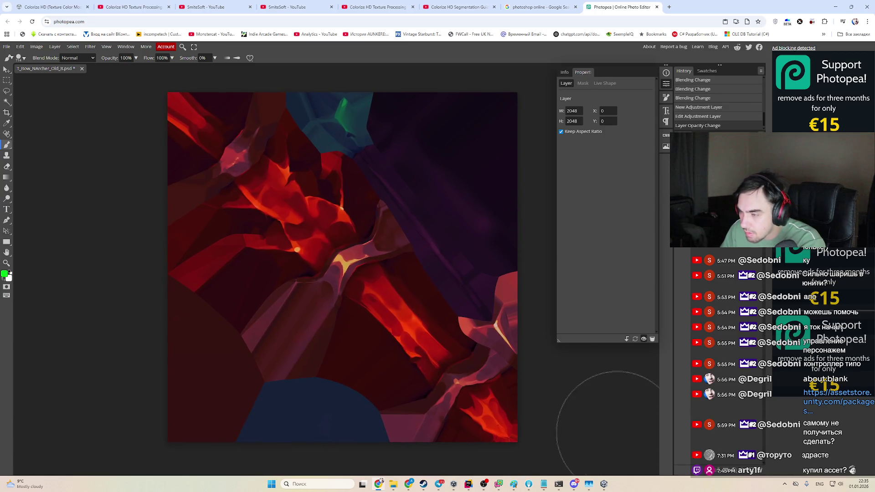
Step: Review the chat about T_Bow_NArcher_Old_8.tga UV edits, open the attachment, and resize the browser window
key(alt+Tab)
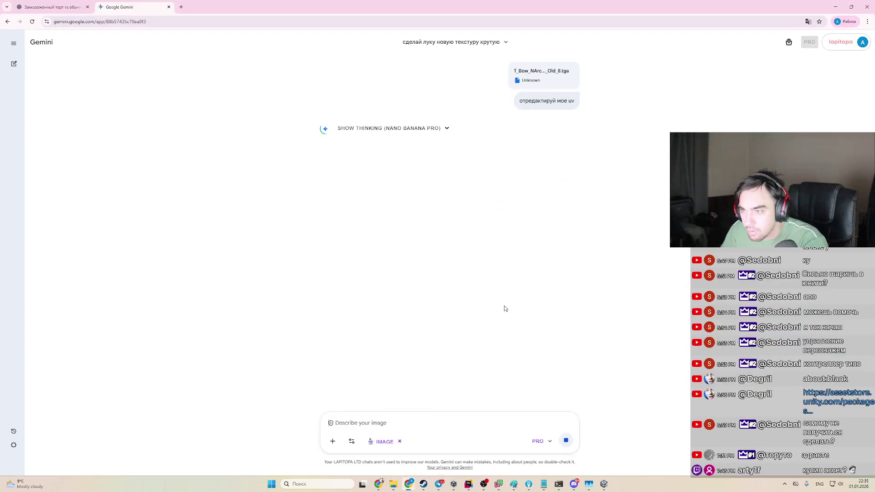
scroll(465, 266, up, 3)
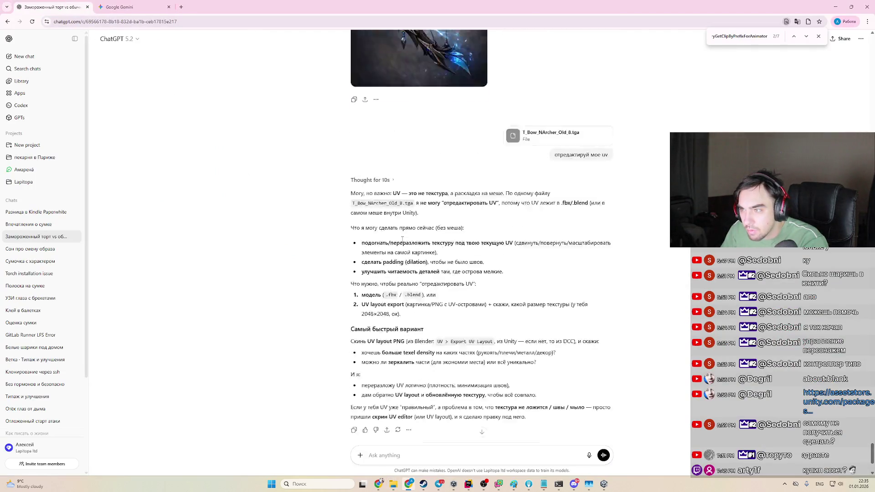
scroll(523, 280, down, 3)
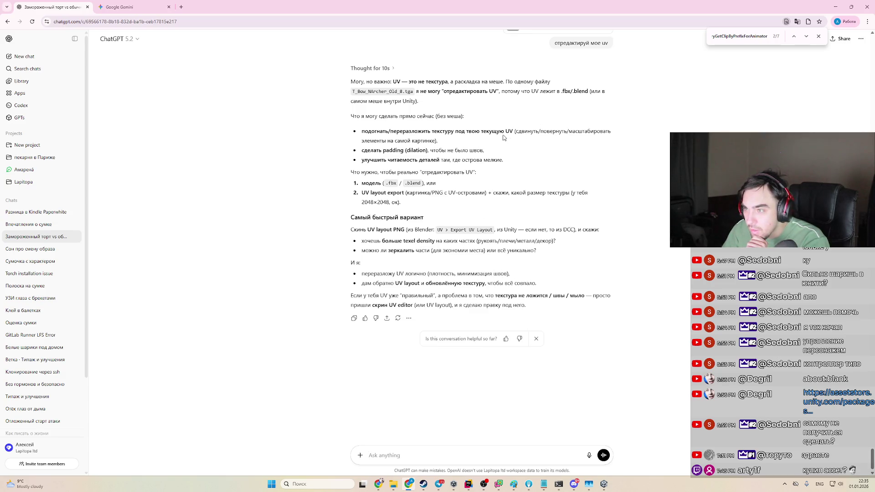
scroll(503, 137, up, 3)
click(512, 95)
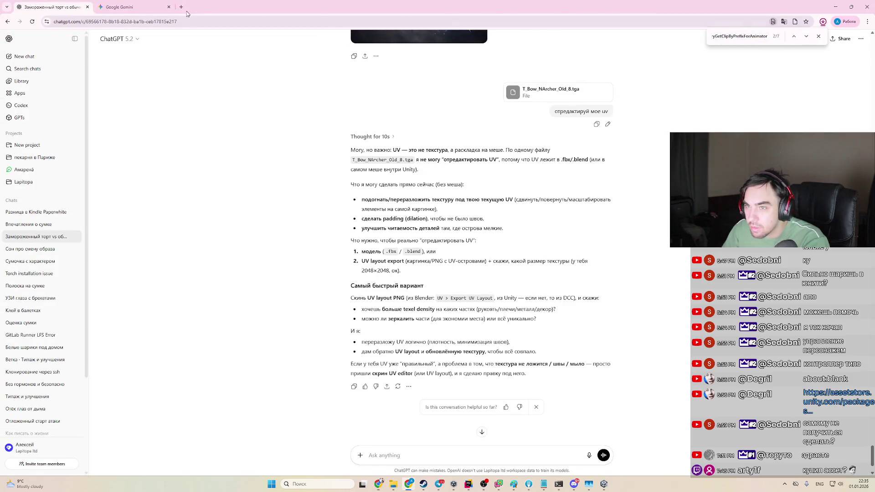
double_click(187, 14)
Step: Search the web for 'tga to png' and open FreeConvert's TGA-to-PNG converter
key(ctrl+t)
text(th)
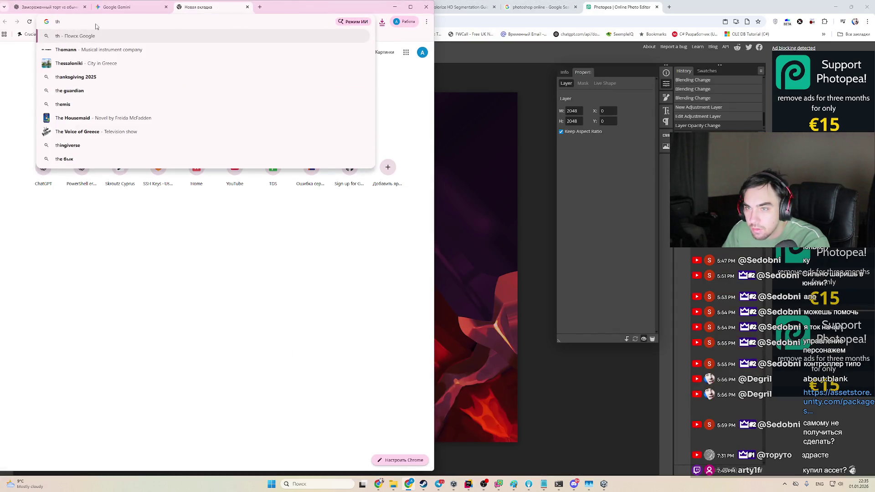
key(BackSpace)
text(ga t)
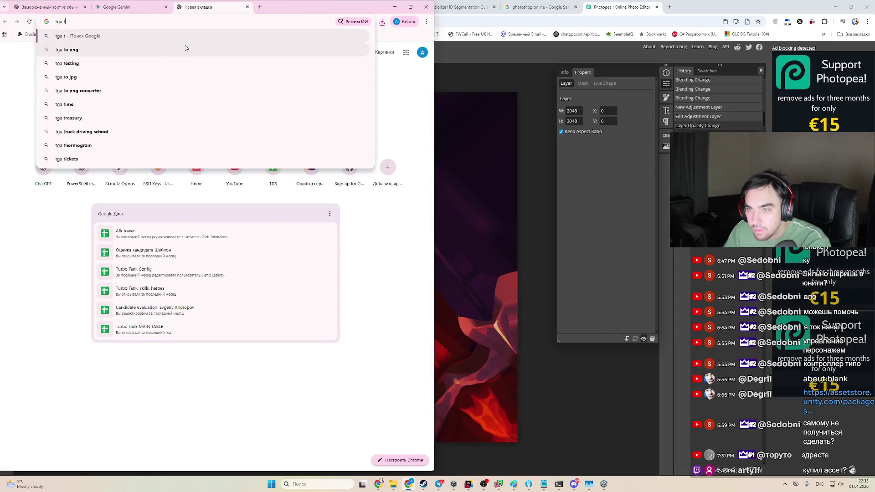
click(185, 48)
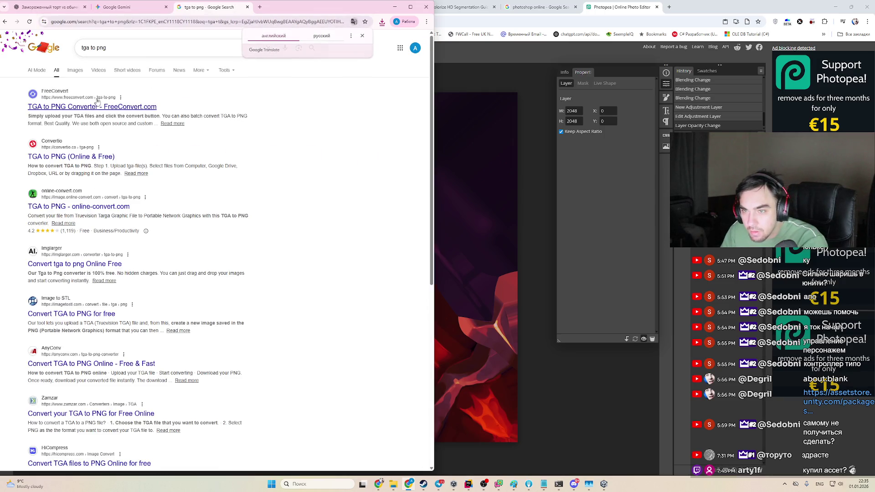
click(146, 107)
Step: Upload T_Bow_NArcher_Old_8.tga from the device to FreeConvert, accepting cookies, then return to Photopea
click(209, 180)
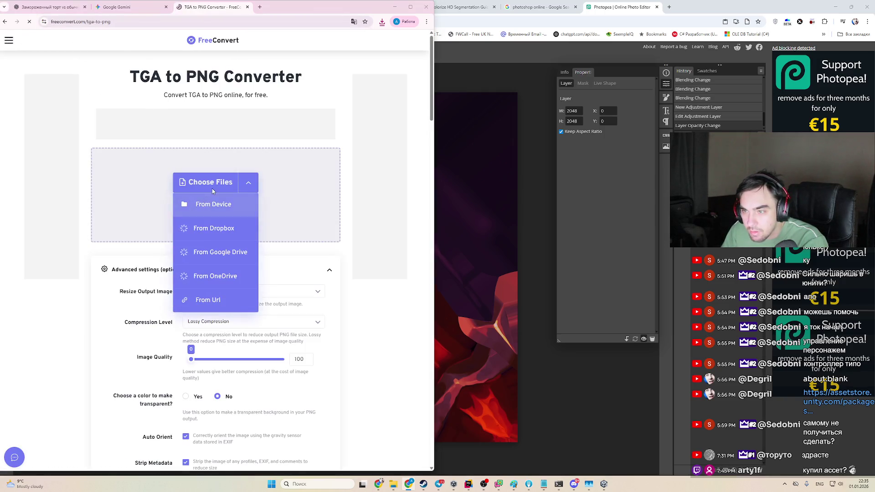
click(212, 205)
double_click(216, 183)
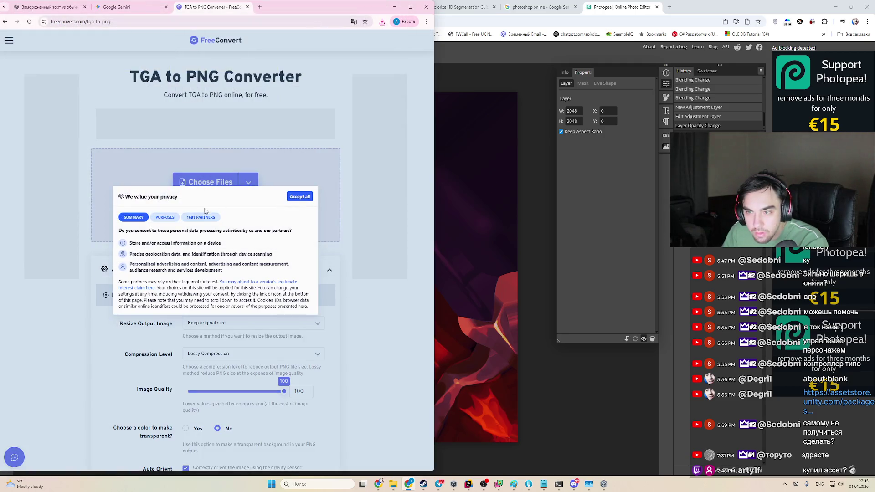
click(299, 196)
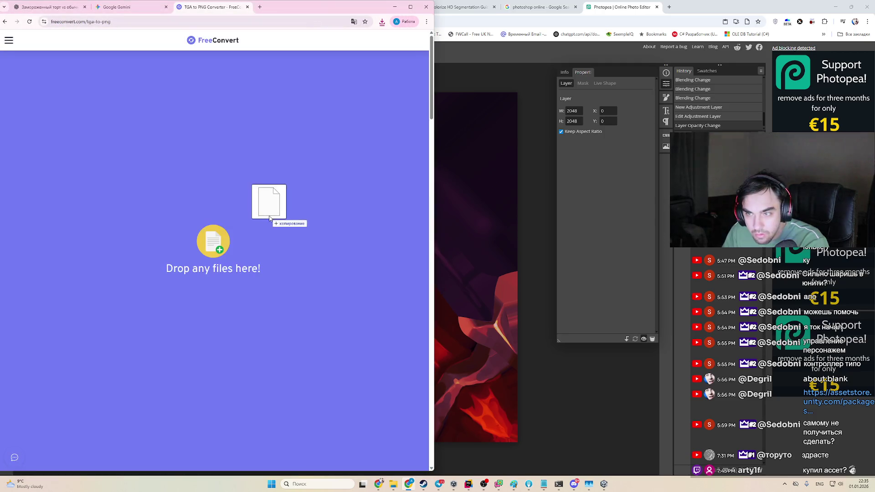
drag(263, 195, 265, 197)
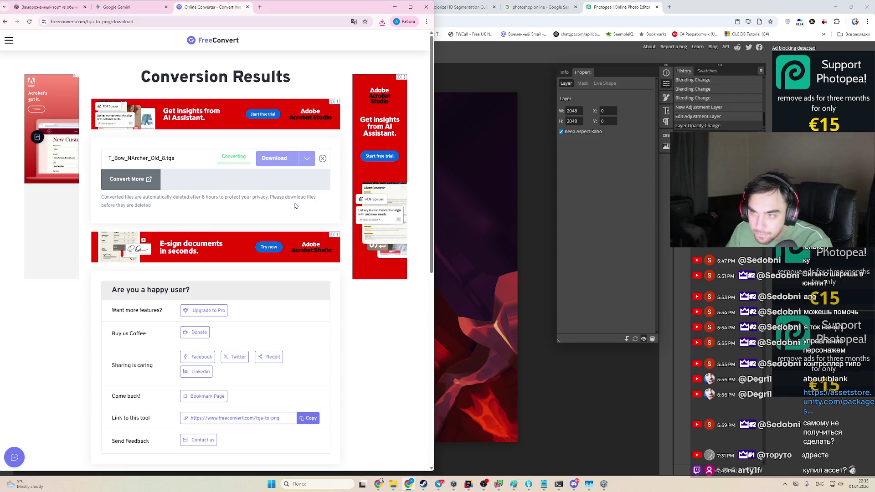
click(456, 285)
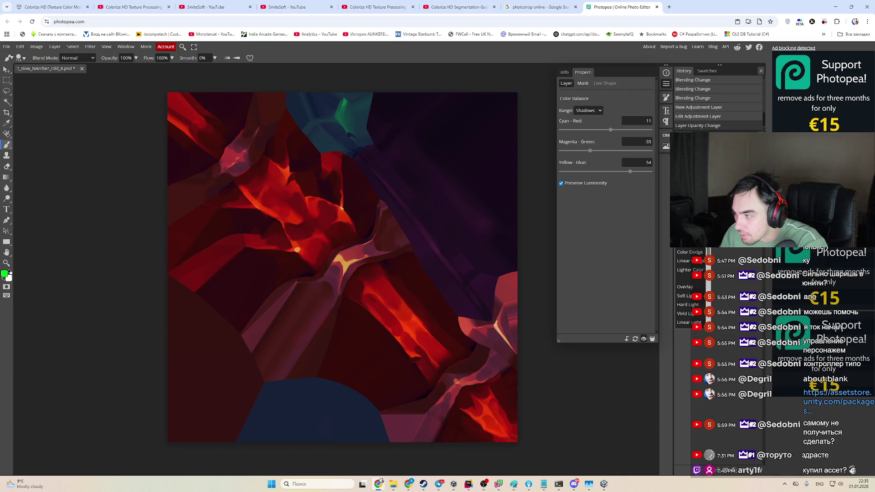
Step: Try darker blend modes and 50% opacity on the top layer for a brown, crimson and green look
click(684, 313)
key(Down)
key(Down)
key(Down)
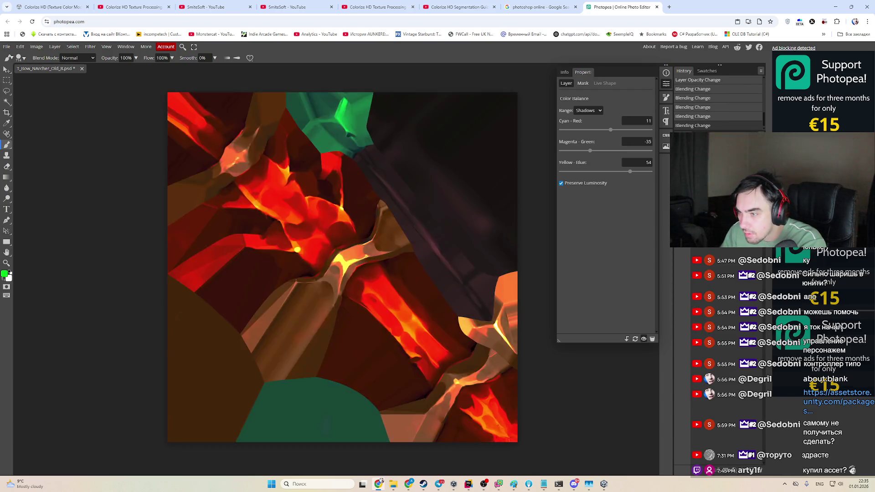
key(Down)
key(Down)
key(Down)
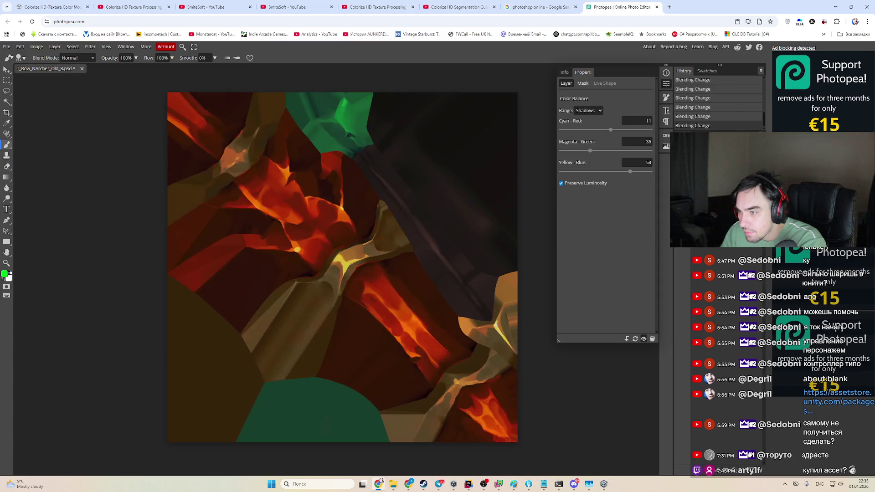
key(5)
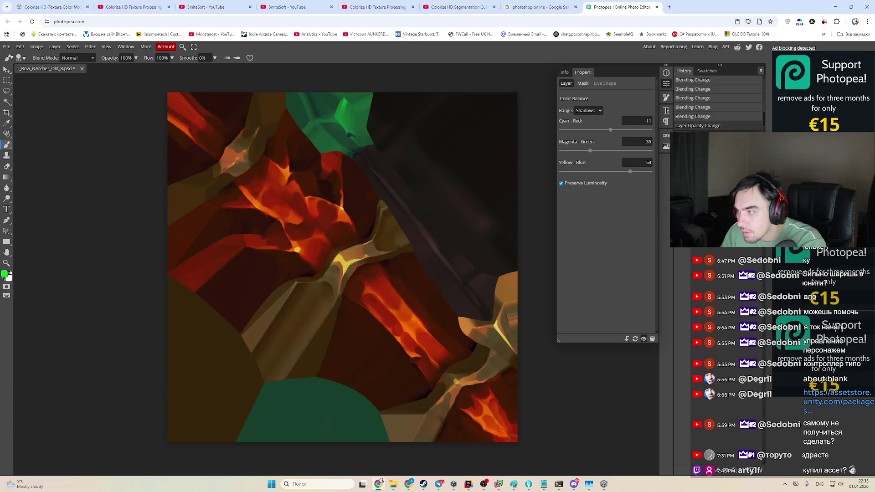
key(Down)
key(Down)
key(Down)
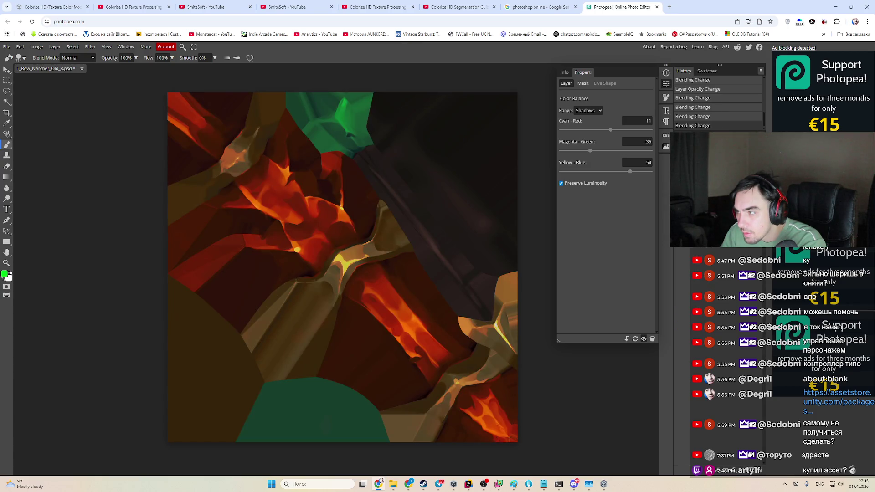
key(Down)
key(Down)
key(Down)
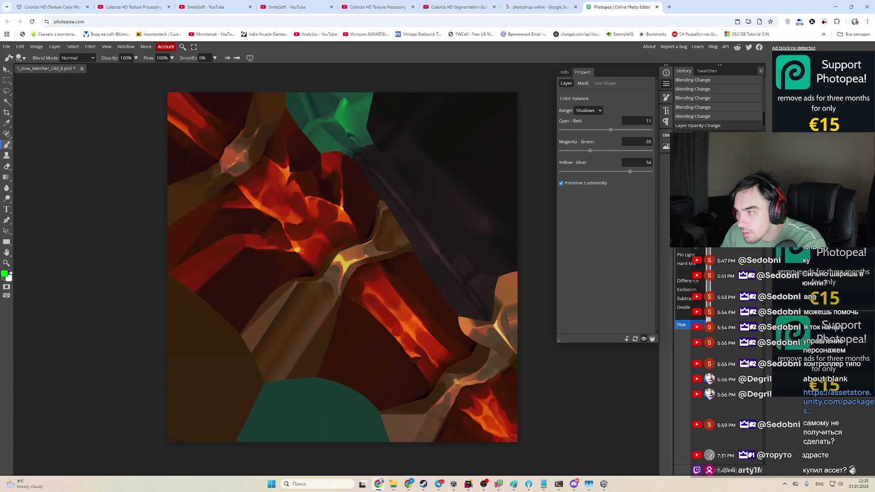
key(Down)
key(Down)
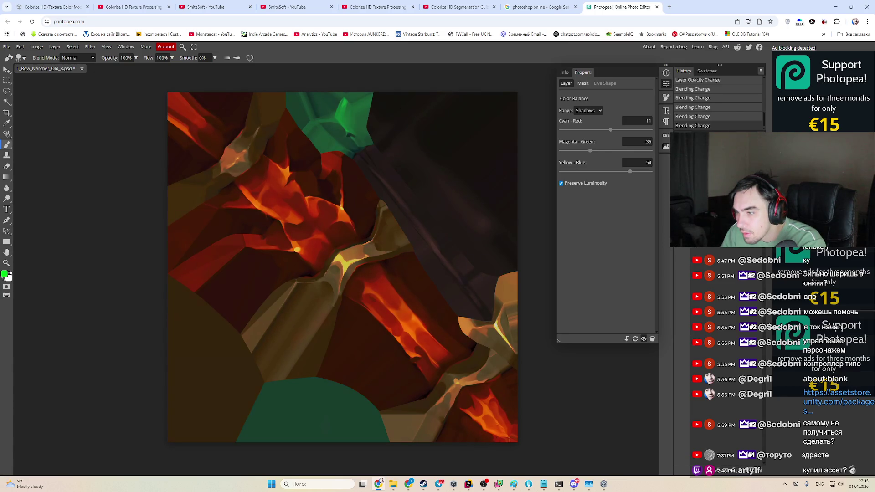